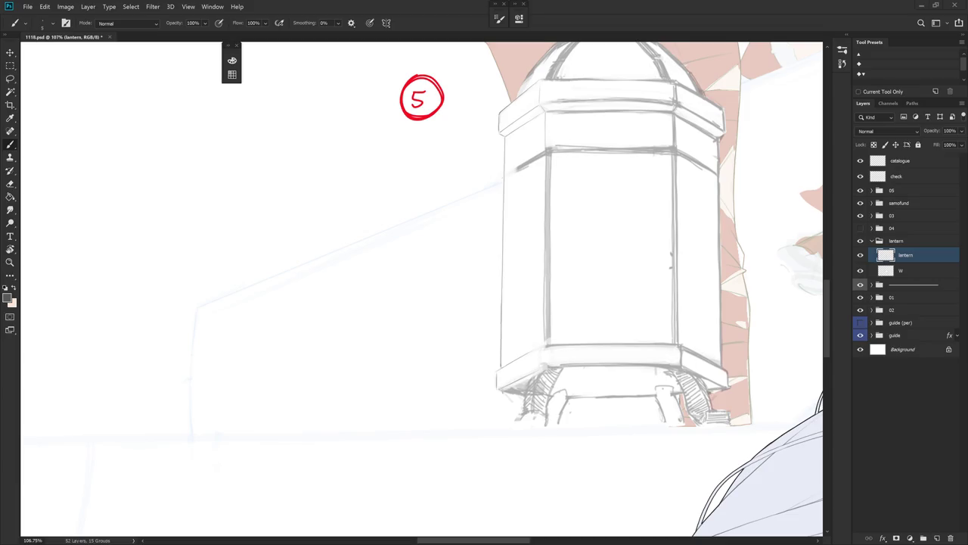
Rotate the lantern upright and lighten its inner left vertical line with the eraser.
{"action": "left_click_drag", "start_coordinate": [529, 303], "coordinate": [487, 298]}
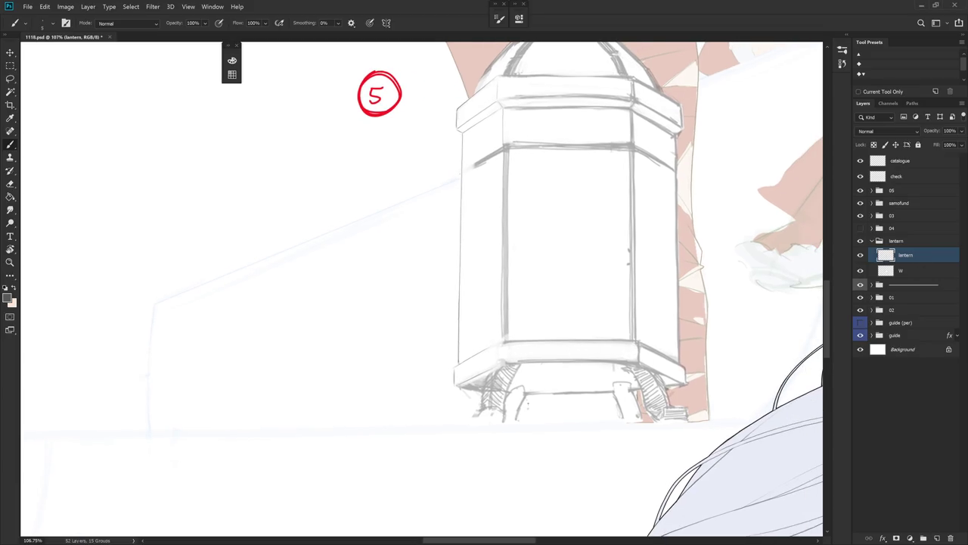
{"action": "left_click_drag", "start_coordinate": [529, 227], "coordinate": [575, 341]}
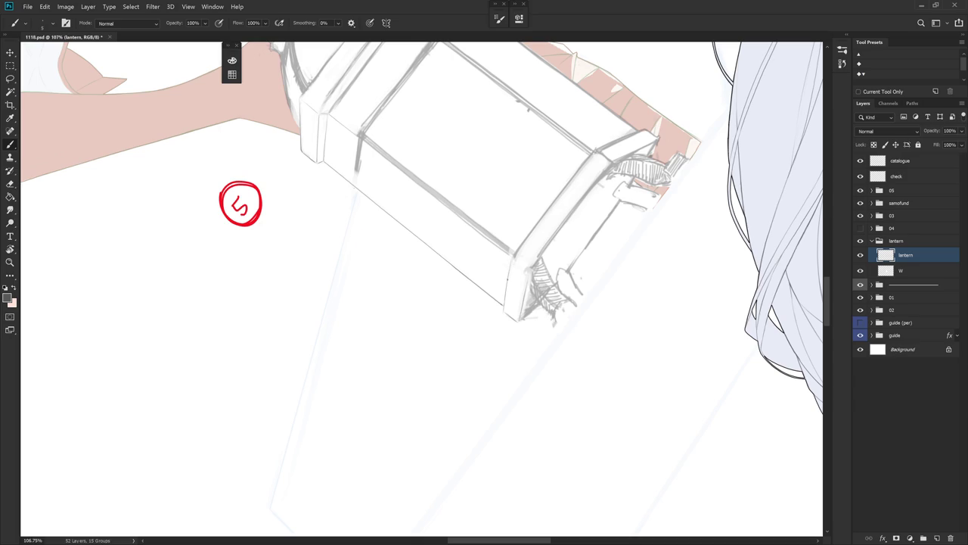
{"action": "left_click_drag", "start_coordinate": [514, 273], "coordinate": [454, 227]}
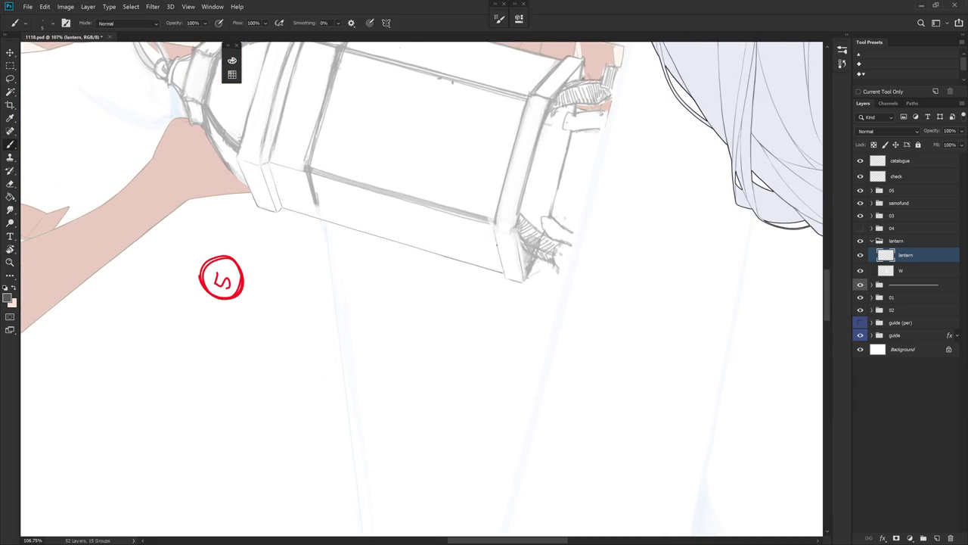
{"action": "key", "text": "r"}
{"action": "left_click_drag", "start_coordinate": [366, 169], "coordinate": [514, 195]}
{"action": "key", "text": "e"}
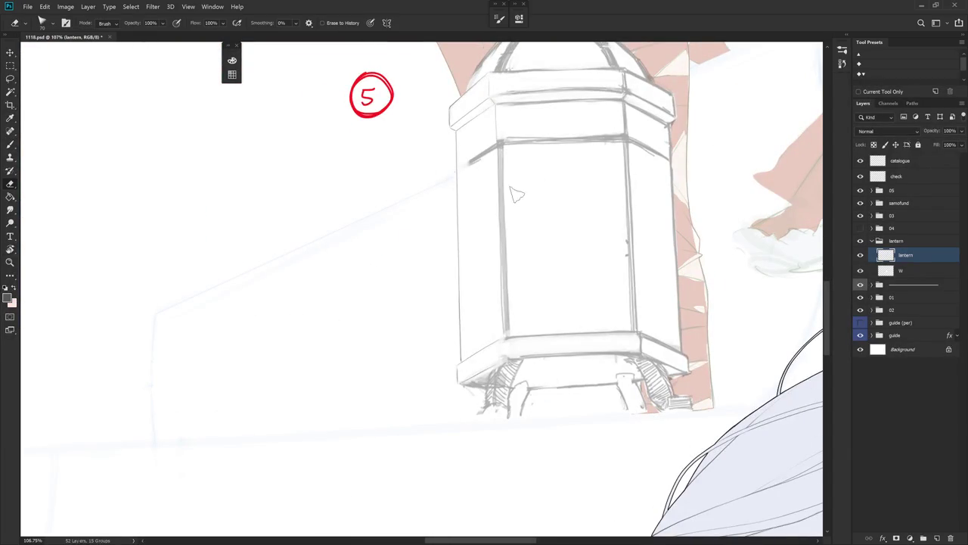
{"action": "left_click_drag", "start_coordinate": [504, 150], "coordinate": [510, 323]}
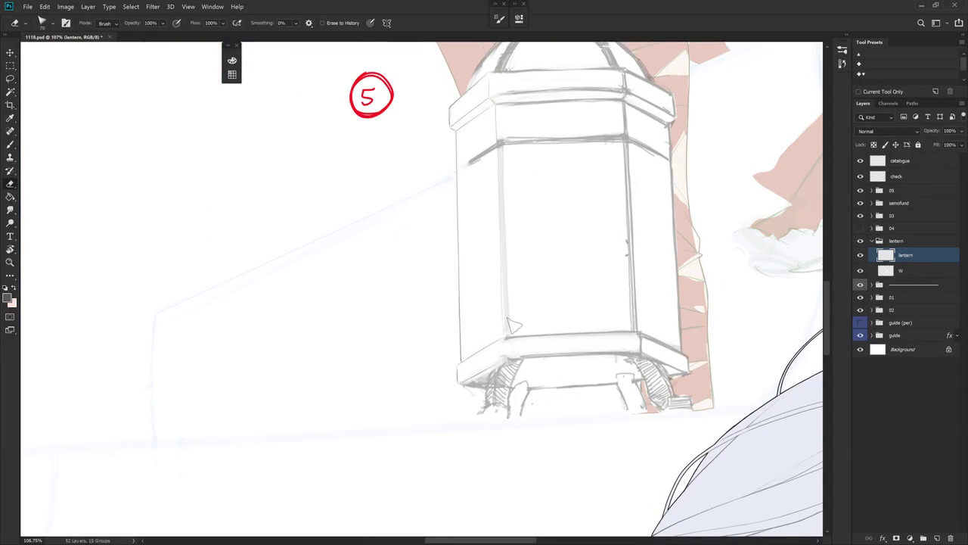
Extend a fresh brush line down the lantern's left front edge.
{"action": "key", "text": "r"}
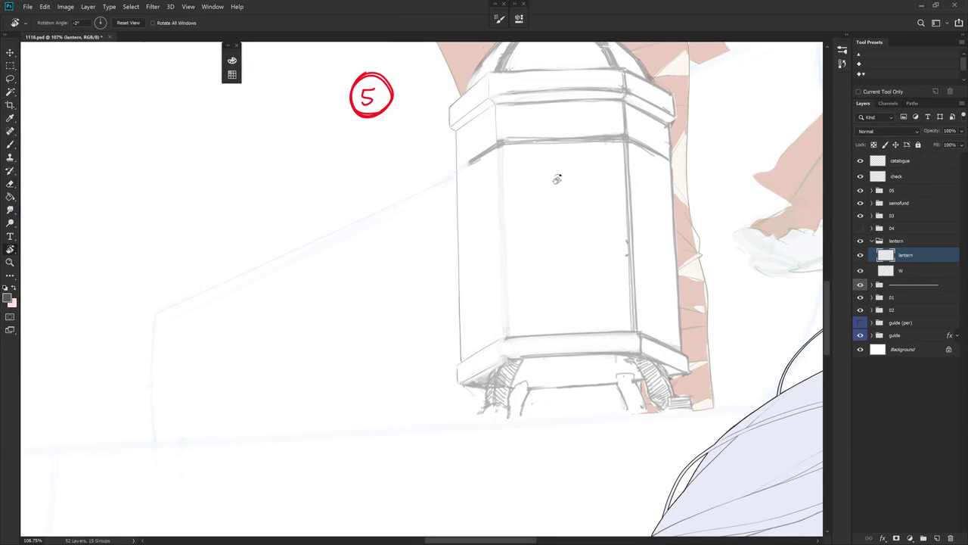
{"action": "left_click_drag", "start_coordinate": [557, 178], "coordinate": [546, 168]}
{"action": "key", "text": "e"}
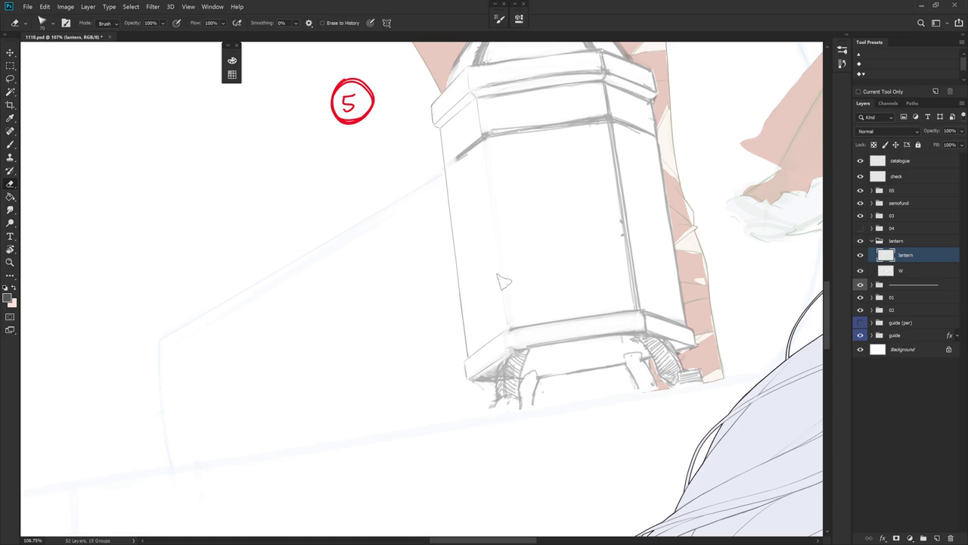
{"action": "key", "text": "r"}
{"action": "key", "text": "Escape"}
{"action": "key", "text": "b"}
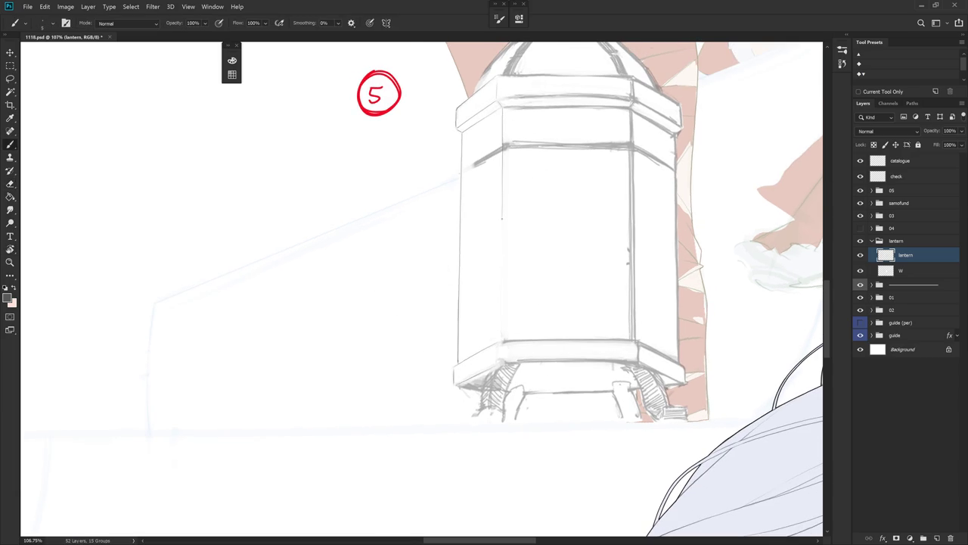
{"action": "key", "text": "r"}
{"action": "left_click_drag", "start_coordinate": [501, 219], "coordinate": [526, 116]}
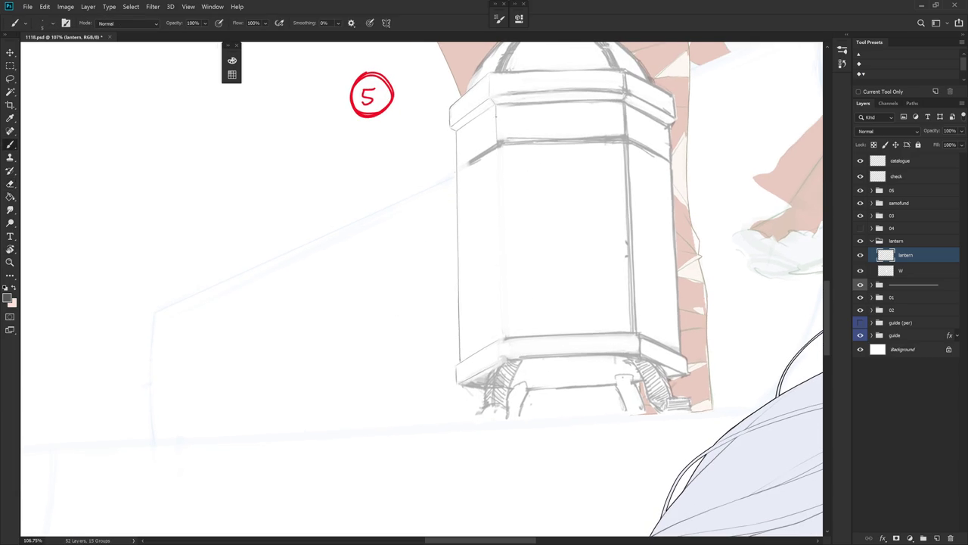
{"action": "left_click_drag", "start_coordinate": [497, 196], "coordinate": [497, 227]}
Lighten the left front edge line, then draw a thin stroke down the inner left edge.
{"action": "key", "text": "r"}
{"action": "left_click_drag", "start_coordinate": [642, 306], "coordinate": [524, 279]}
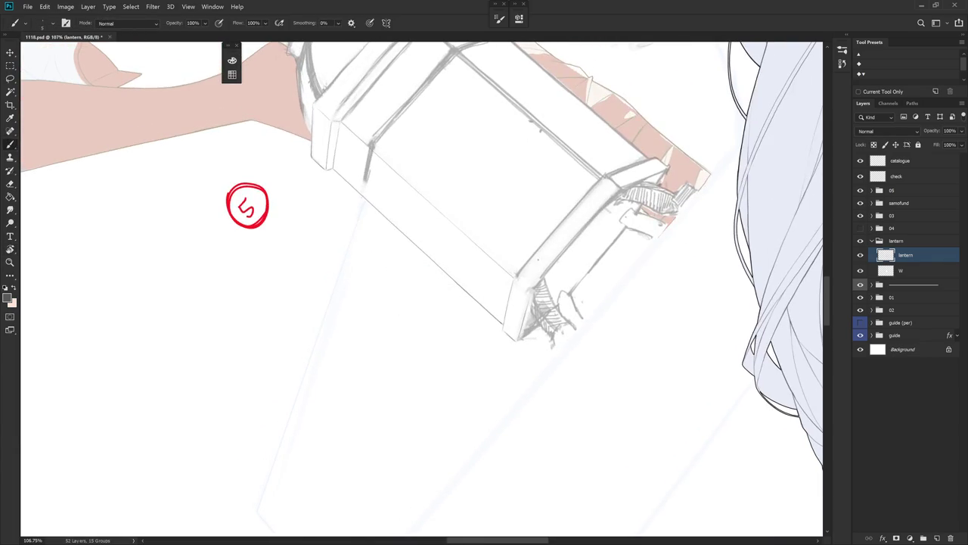
{"action": "key", "text": "e"}
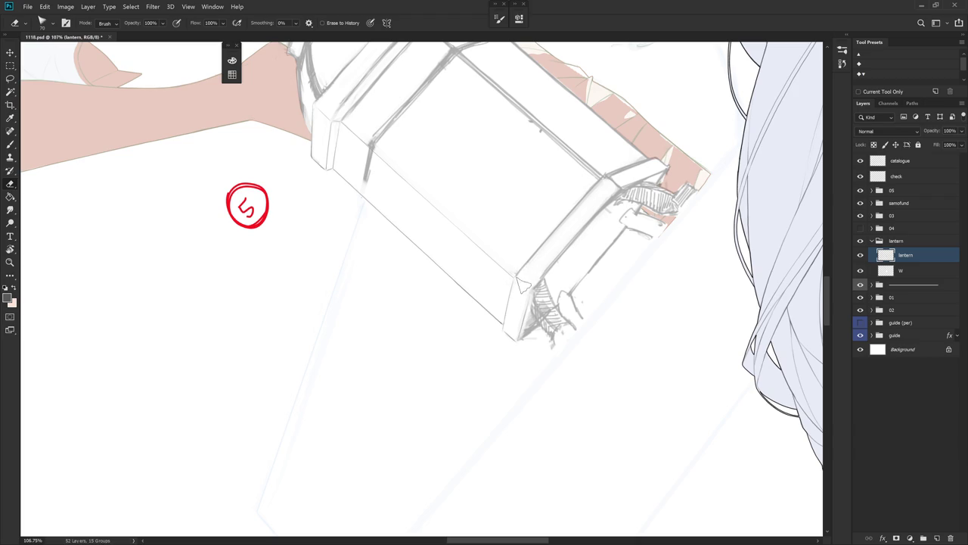
{"action": "key", "text": "b"}
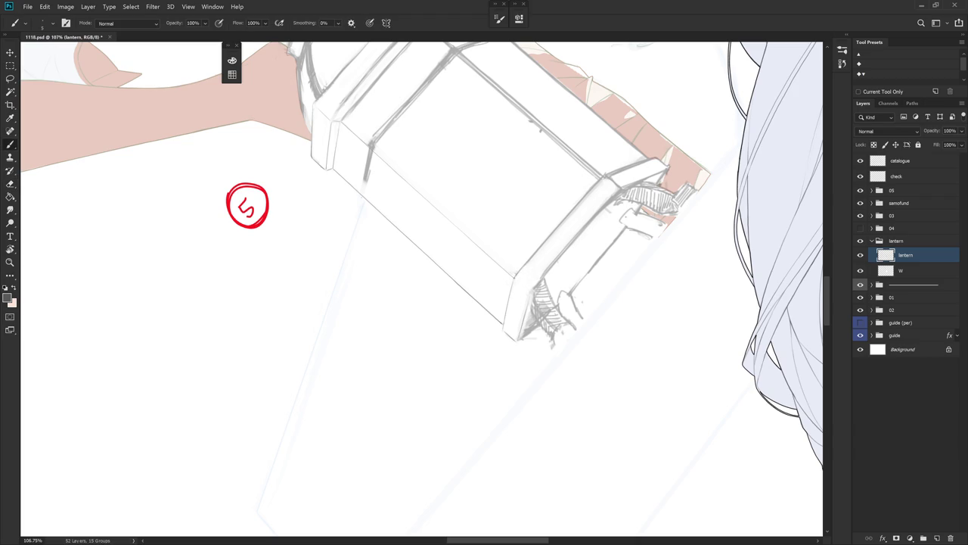
{"action": "key", "text": "r"}
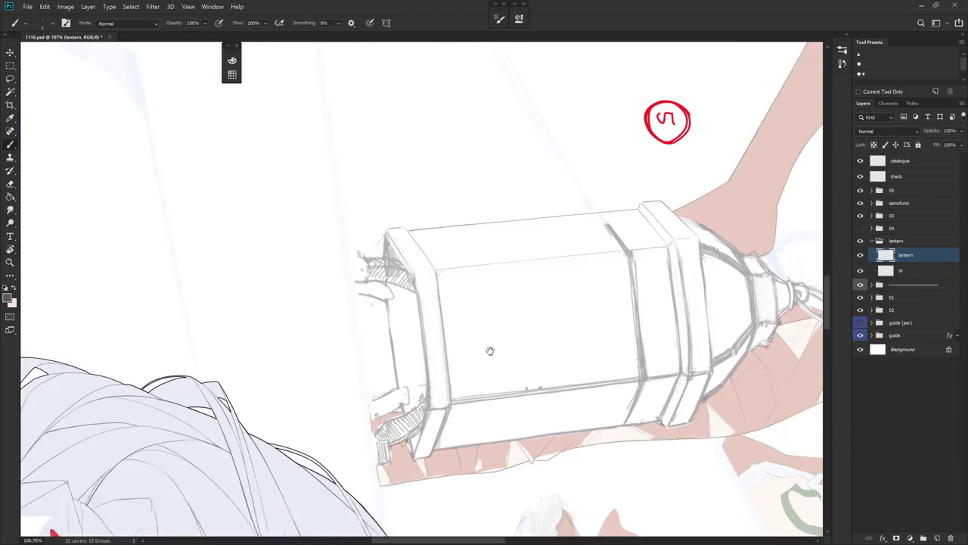
{"action": "key", "text": "e"}
{"action": "mouse_move", "coordinate": [411, 271]}
{"action": "left_mouse_down"}
{"action": "mouse_move", "coordinate": [456, 252]}
{"action": "mouse_move", "coordinate": [463, 371]}
{"action": "left_mouse_up"}
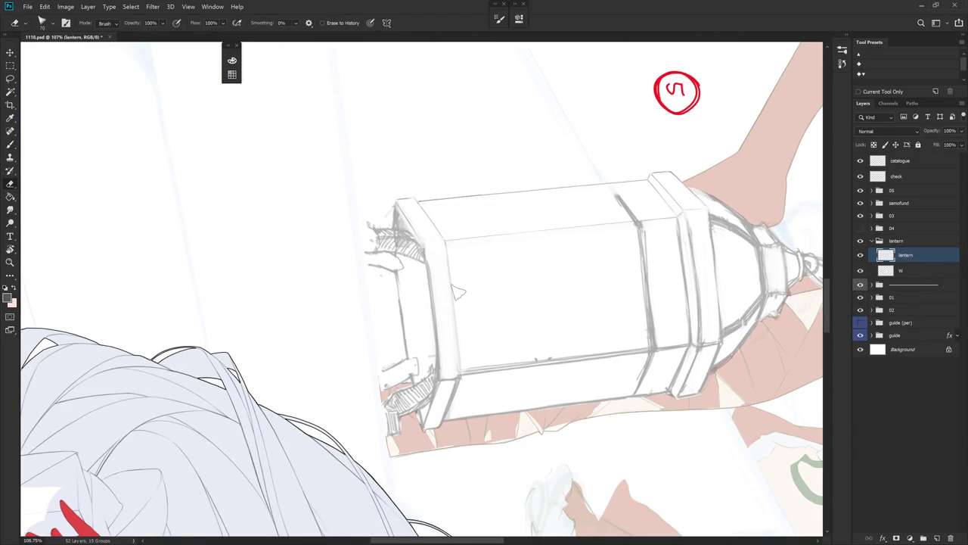
{"action": "left_click_drag", "start_coordinate": [452, 252], "coordinate": [463, 375]}
{"action": "key", "text": "b"}
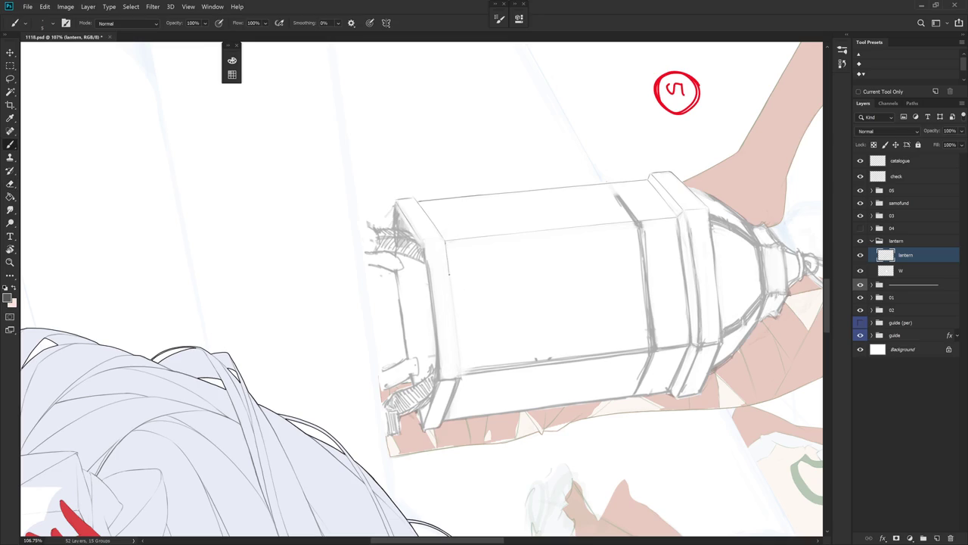
{"action": "mouse_move", "coordinate": [447, 250]}
{"action": "left_mouse_down"}
{"action": "mouse_move", "coordinate": [458, 348]}
{"action": "mouse_move", "coordinate": [412, 320]}
{"action": "left_mouse_up"}
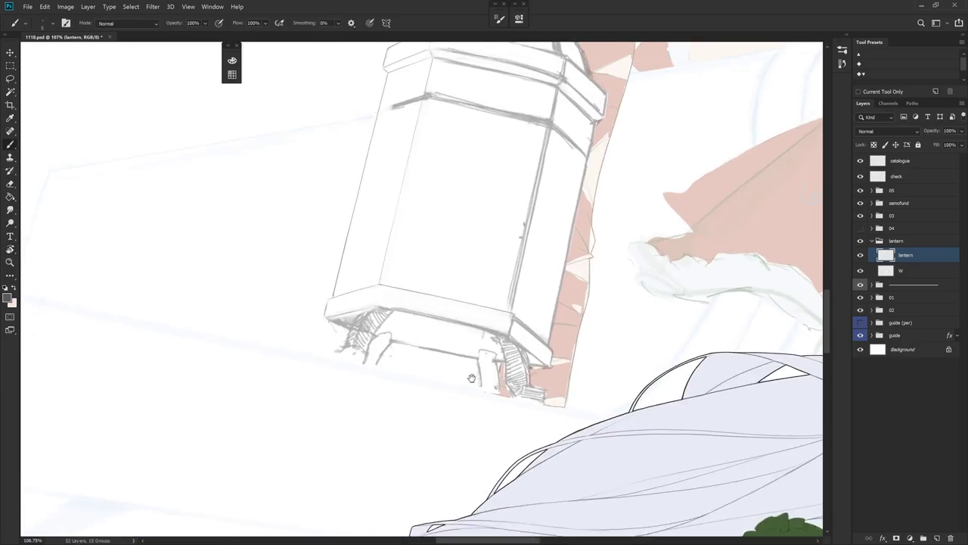
{"action": "key", "text": "l"}
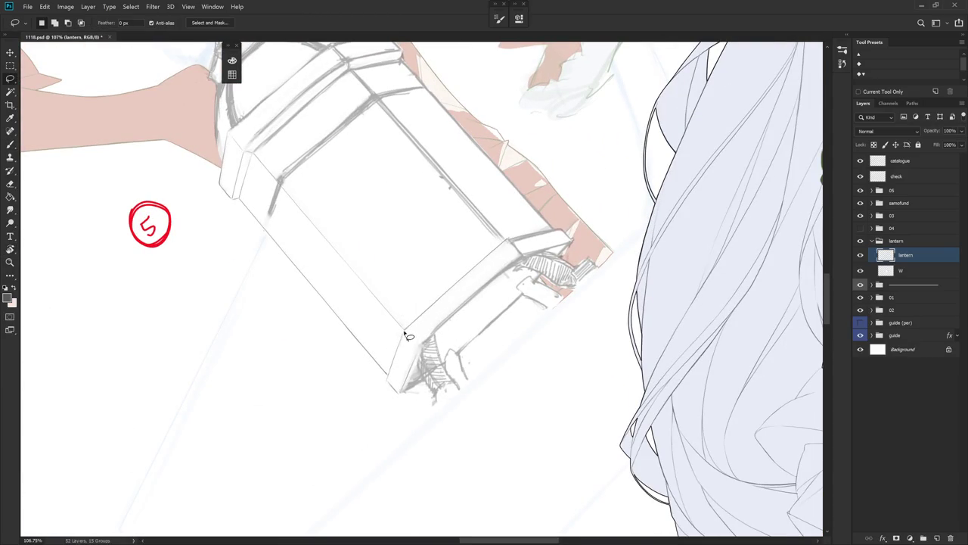
{"action": "left_click_drag", "start_coordinate": [424, 332], "coordinate": [465, 322]}
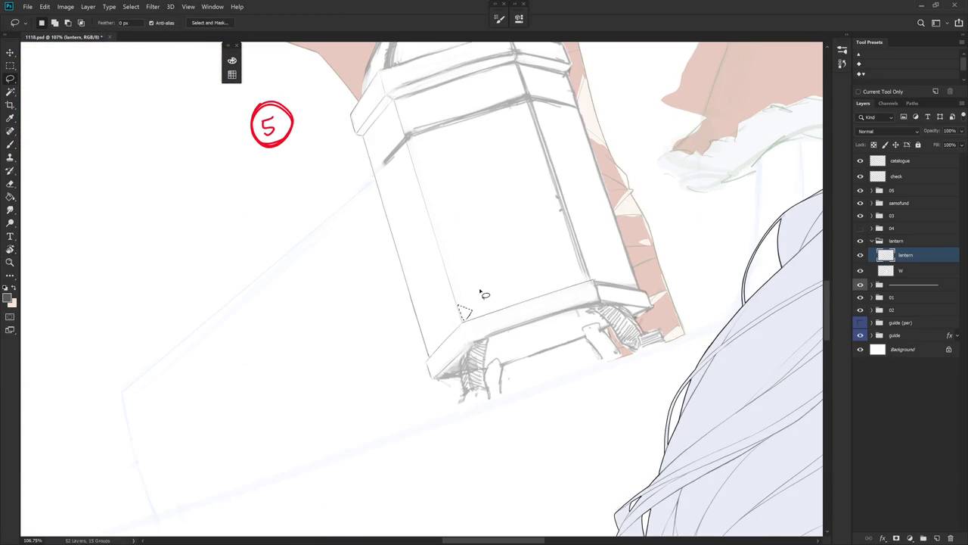
{"action": "left_click_drag", "start_coordinate": [519, 307], "coordinate": [571, 362]}
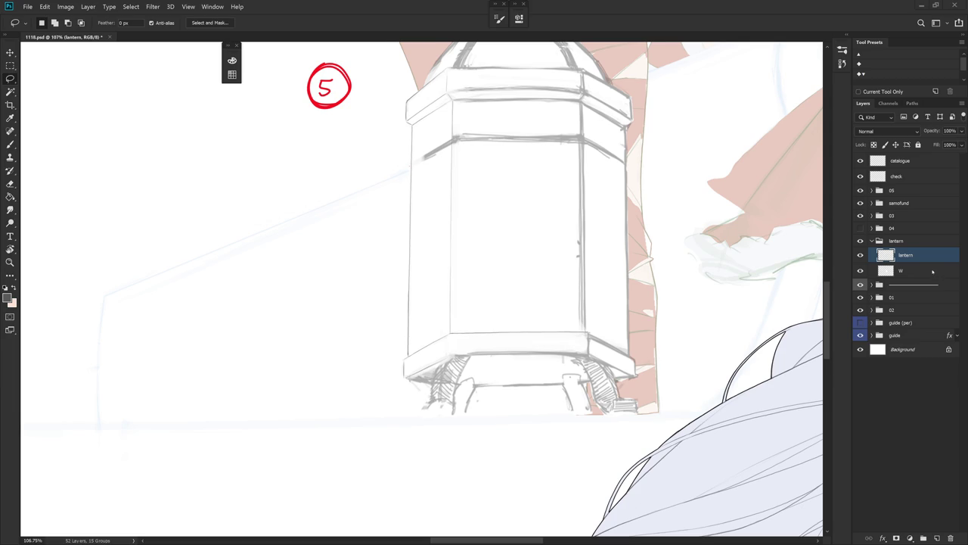
{"action": "left_click_drag", "start_coordinate": [571, 331], "coordinate": [588, 356]}
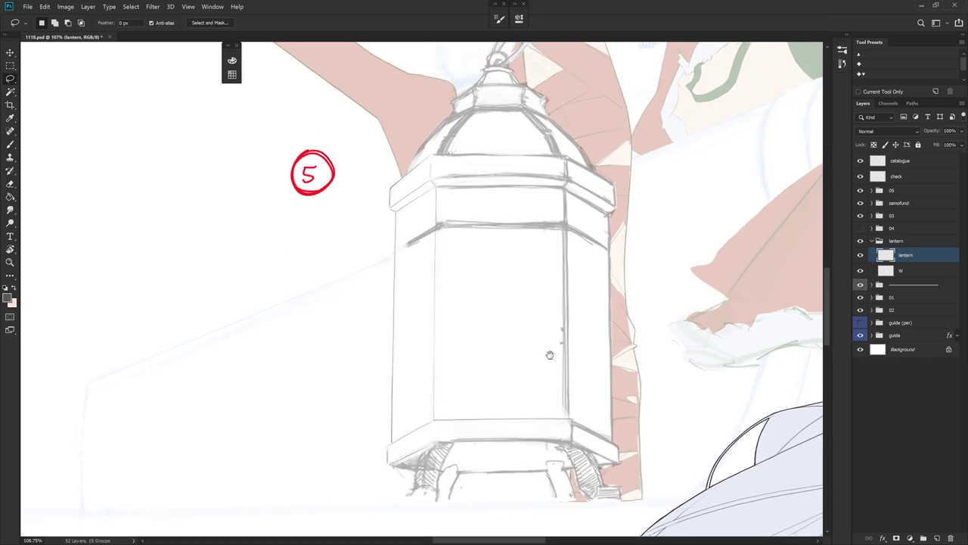
{"action": "key", "text": "r"}
{"action": "mouse_move", "coordinate": [523, 426]}
{"action": "left_mouse_down"}
{"action": "mouse_move", "coordinate": [568, 309]}
{"action": "mouse_move", "coordinate": [454, 286]}
{"action": "mouse_move", "coordinate": [483, 266]}
{"action": "mouse_move", "coordinate": [521, 398]}
{"action": "left_mouse_up"}
{"action": "key", "text": "e"}
Draw a vertical line on the lantern face, undoing and redrawing it once.
{"action": "scroll", "coordinate": [455, 272], "scroll_direction": "up", "scroll_amount": 3}
{"action": "key", "text": "b"}
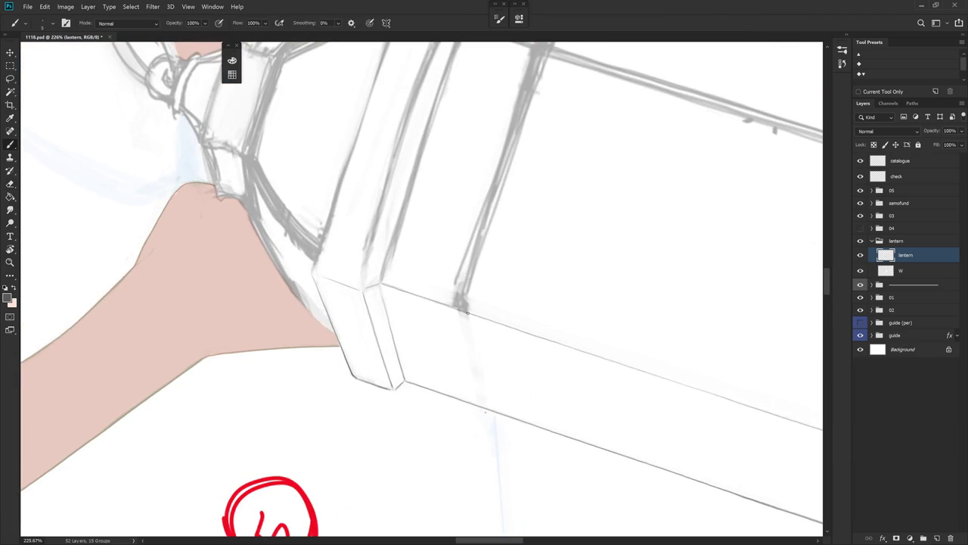
{"action": "left_click_drag", "start_coordinate": [467, 312], "coordinate": [484, 409]}
{"action": "key", "text": "ctrl+z"}
{"action": "left_click_drag", "start_coordinate": [467, 312], "coordinate": [486, 410]}
Erase the old vertical panel line on the lantern body.
{"action": "scroll", "coordinate": [481, 324], "scroll_direction": "down", "scroll_amount": 5}
{"action": "key", "text": "Escape"}
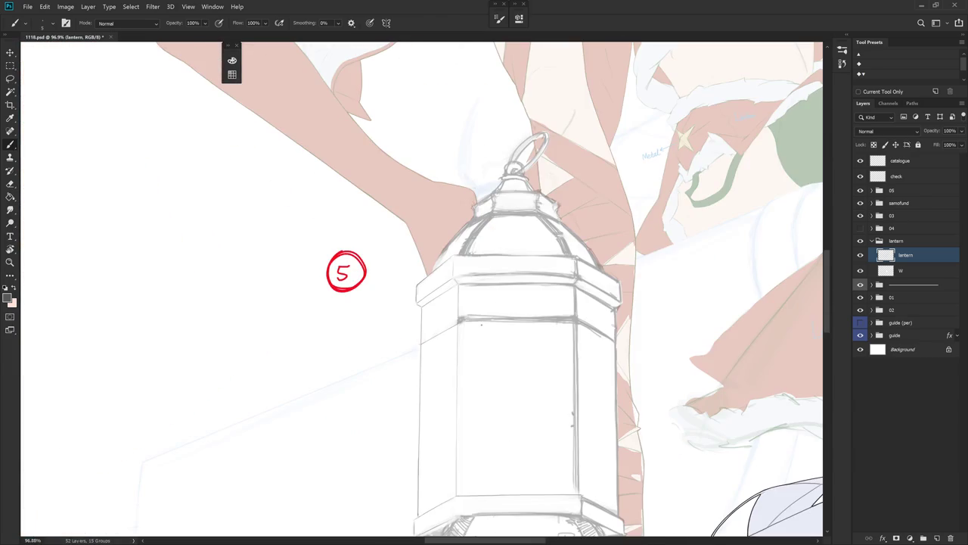
{"action": "left_click_drag", "start_coordinate": [549, 439], "coordinate": [527, 396]}
{"action": "scroll", "coordinate": [522, 433], "scroll_direction": "up", "scroll_amount": 2}
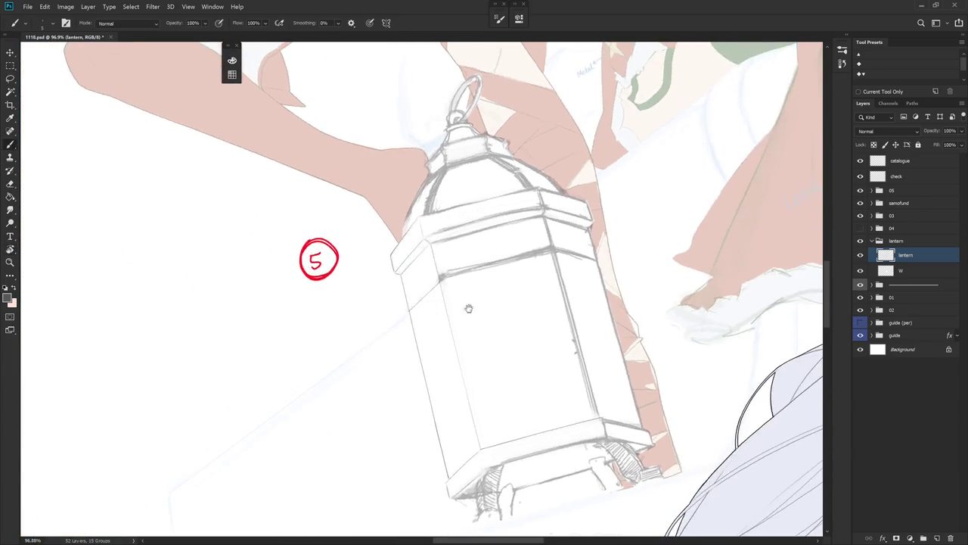
{"action": "key", "text": "e"}
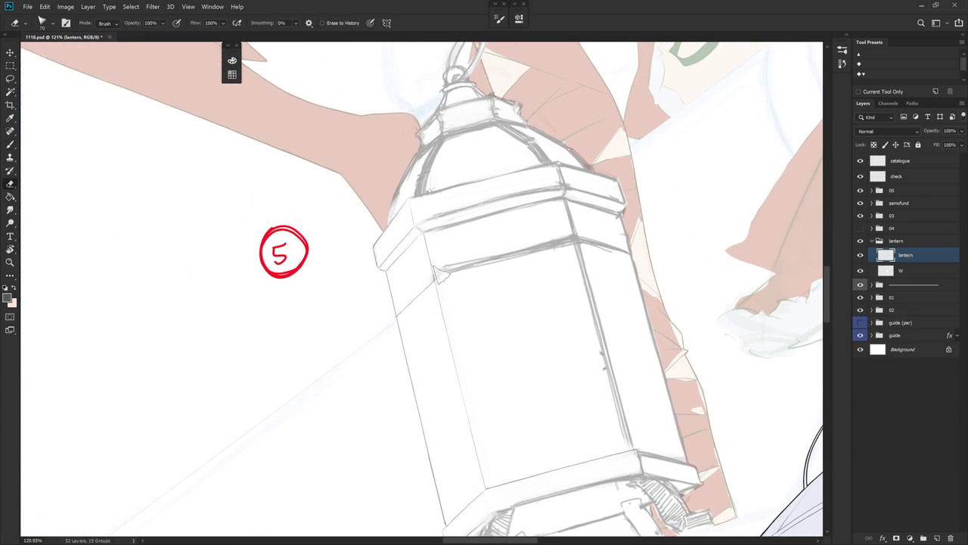
{"action": "mouse_move", "coordinate": [442, 280]}
{"action": "left_mouse_down"}
{"action": "mouse_move", "coordinate": [444, 204]}
{"action": "mouse_move", "coordinate": [465, 340]}
{"action": "left_mouse_up"}
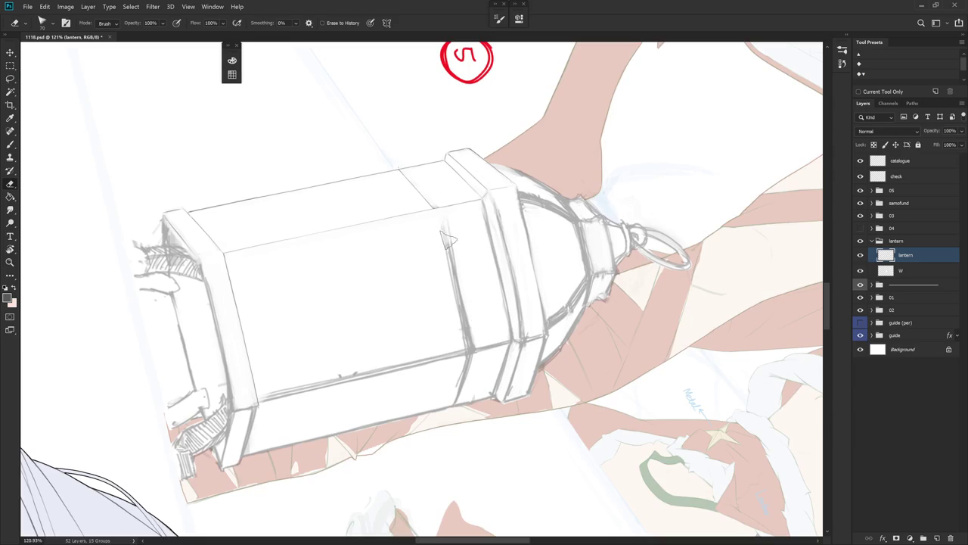
{"action": "left_click_drag", "start_coordinate": [444, 212], "coordinate": [463, 321]}
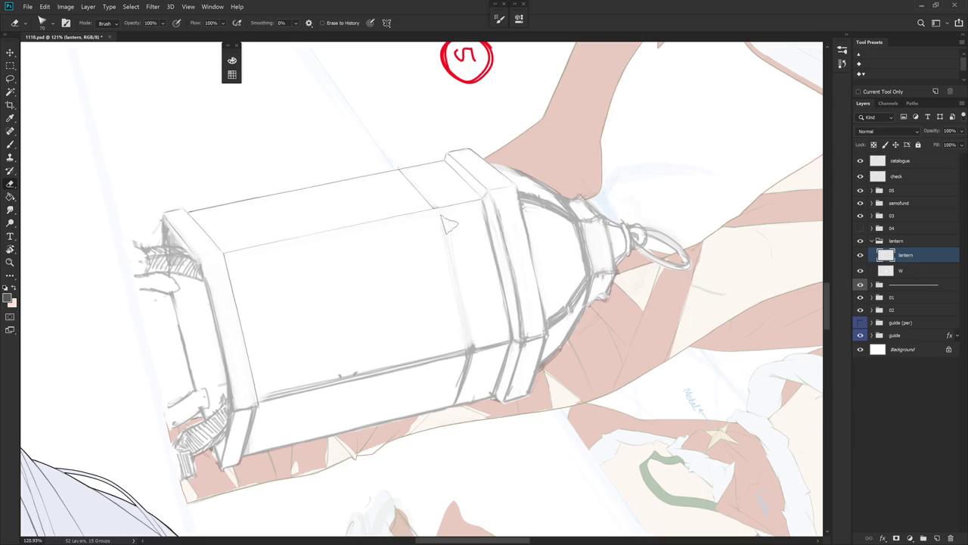
Redraw the vertical line down the lantern body with a short edge stroke.
{"action": "key", "text": "b"}
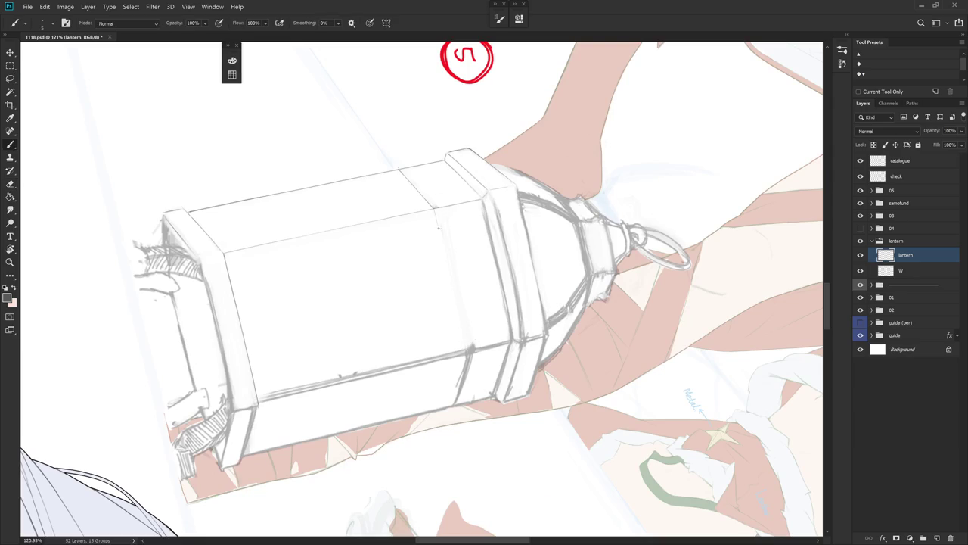
{"action": "left_click_drag", "start_coordinate": [438, 226], "coordinate": [464, 345]}
{"action": "left_click_drag", "start_coordinate": [435, 218], "coordinate": [441, 235]}
{"action": "key", "text": "ctrl+z"}
{"action": "left_click_drag", "start_coordinate": [442, 242], "coordinate": [463, 336]}
{"action": "key", "text": "l"}
{"action": "mouse_move", "coordinate": [436, 214]}
{"action": "left_mouse_down"}
{"action": "mouse_move", "coordinate": [475, 350]}
{"action": "mouse_move", "coordinate": [462, 221]}
{"action": "left_mouse_up"}
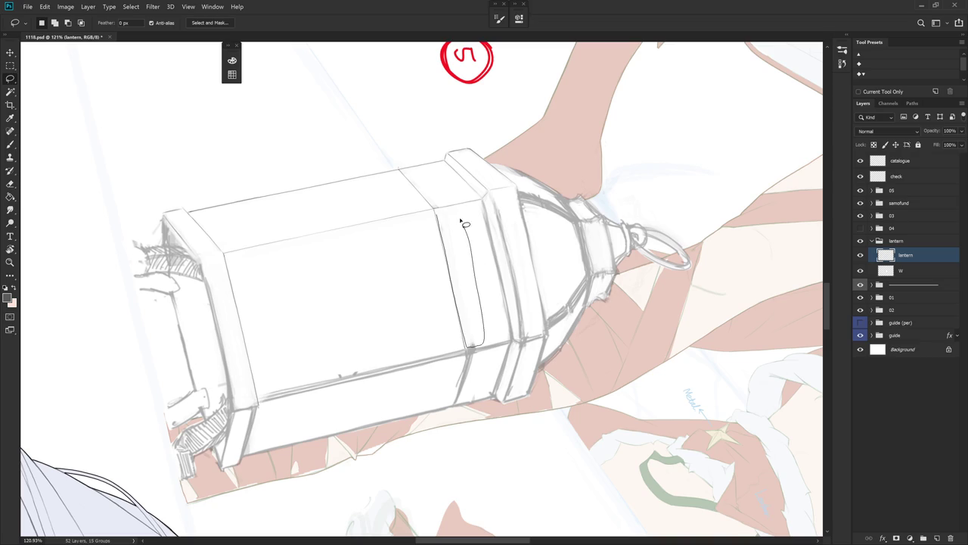
Redraw the faint vertical stroke down the lantern's left edge, retrying until it sits right.
{"action": "key", "text": "Escape"}
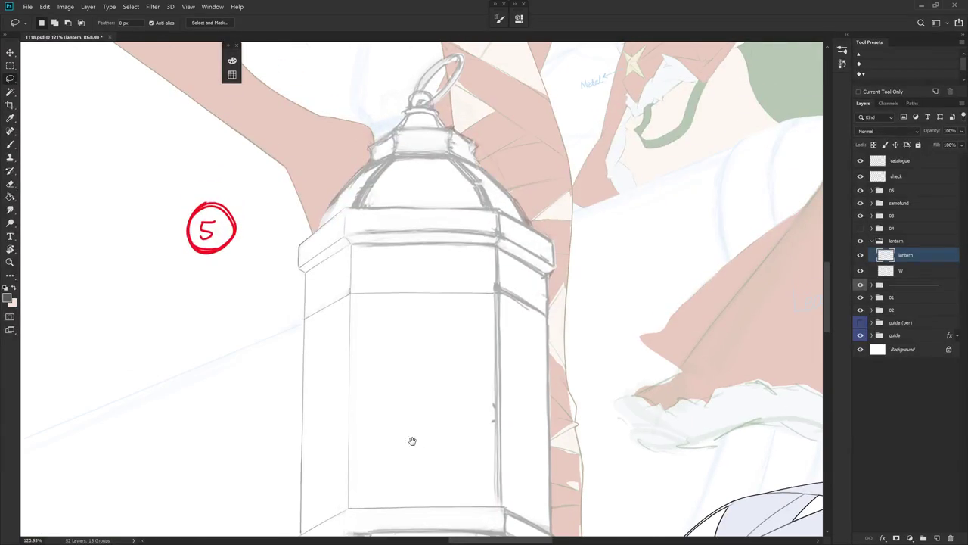
{"action": "scroll", "coordinate": [411, 441], "scroll_direction": "up", "scroll_amount": 1}
{"action": "key", "text": "r"}
{"action": "mouse_move", "coordinate": [435, 463]}
{"action": "left_mouse_down"}
{"action": "mouse_move", "coordinate": [543, 231]}
{"action": "mouse_move", "coordinate": [530, 253]}
{"action": "left_mouse_up"}
{"action": "key", "text": "e"}
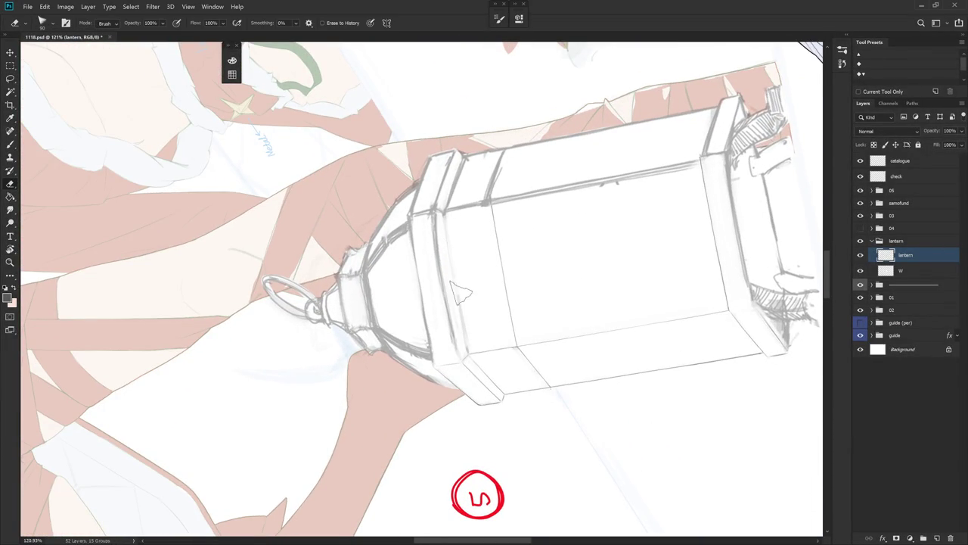
{"action": "key", "text": "b"}
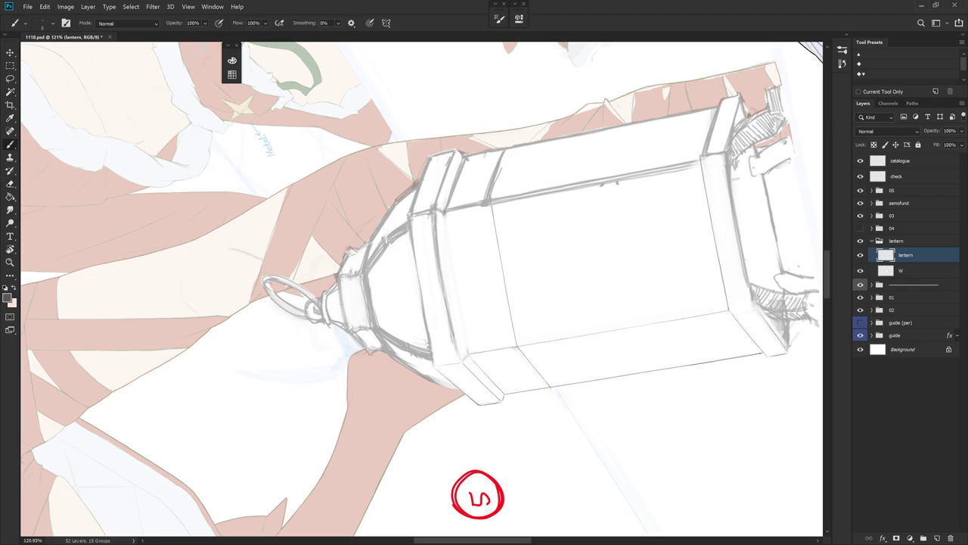
{"action": "left_click_drag", "start_coordinate": [445, 224], "coordinate": [465, 341]}
{"action": "key", "text": "ctrl+z"}
{"action": "left_click_drag", "start_coordinate": [453, 267], "coordinate": [462, 323]}
{"action": "key", "text": "ctrl+z"}
{"action": "left_click_drag", "start_coordinate": [447, 224], "coordinate": [454, 279]}
{"action": "left_click_drag", "start_coordinate": [462, 325], "coordinate": [467, 341]}
Try a short vertical stroke on the side panel, undo it, and reset the view upright.
{"action": "key", "text": "e"}
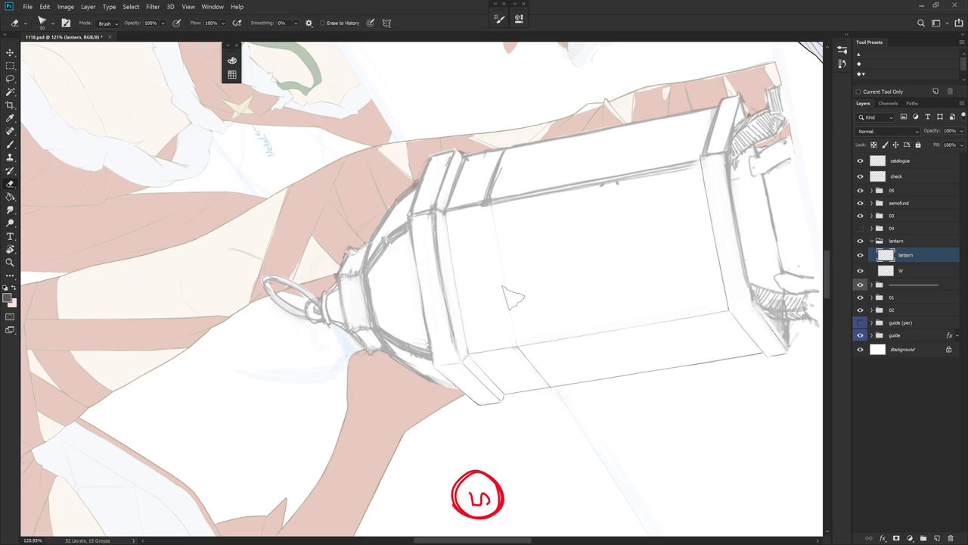
{"action": "key", "text": "space"}
{"action": "left_click_drag", "start_coordinate": [586, 257], "coordinate": [671, 253]}
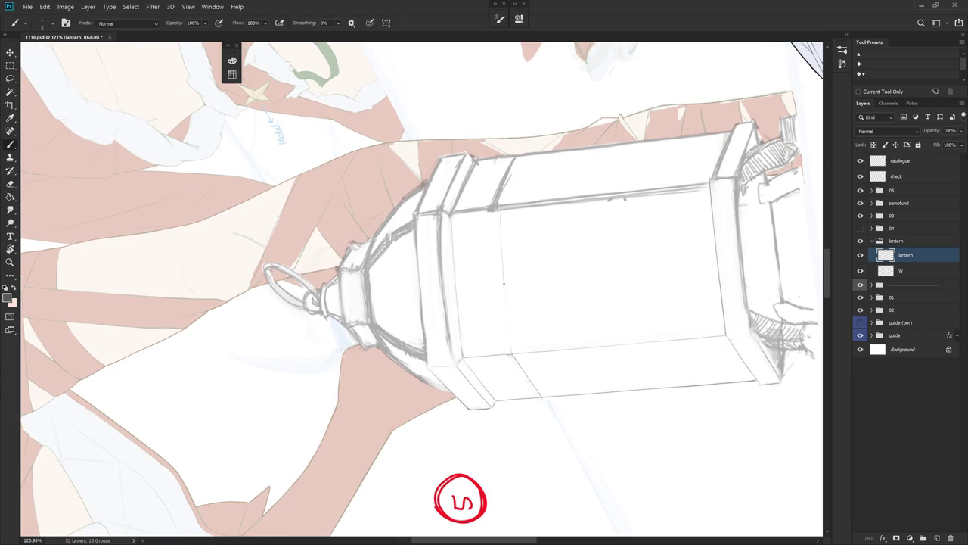
{"action": "left_click_drag", "start_coordinate": [505, 295], "coordinate": [507, 312]}
{"action": "key", "text": "ctrl+z"}
{"action": "left_click_drag", "start_coordinate": [500, 211], "coordinate": [507, 320]}
{"action": "key", "text": "ctrl+z"}
{"action": "key", "text": "Escape"}
{"action": "scroll", "coordinate": [538, 376], "scroll_direction": "down", "scroll_amount": 2}
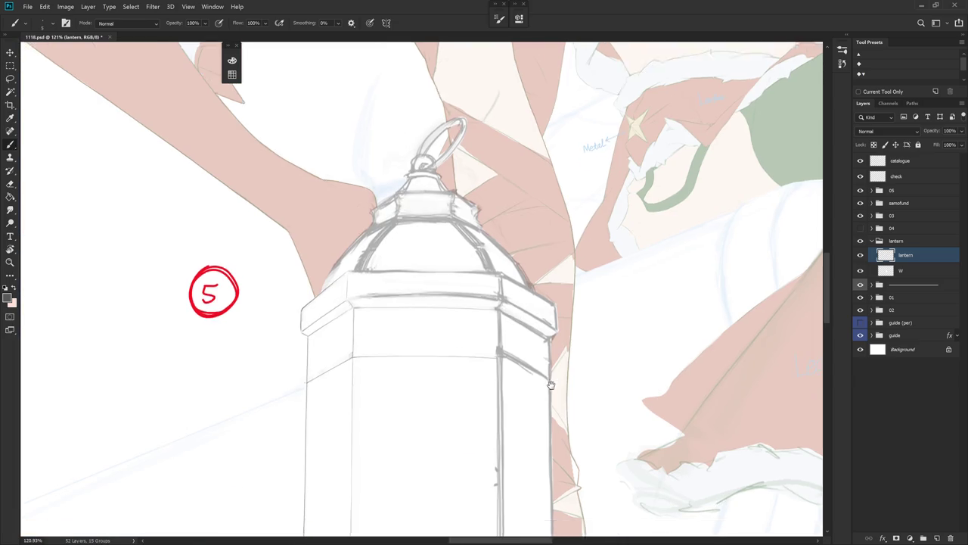
{"action": "scroll", "coordinate": [538, 376], "scroll_direction": "down", "scroll_amount": 2}
{"action": "scroll", "coordinate": [538, 376], "scroll_direction": "down", "scroll_amount": 1}
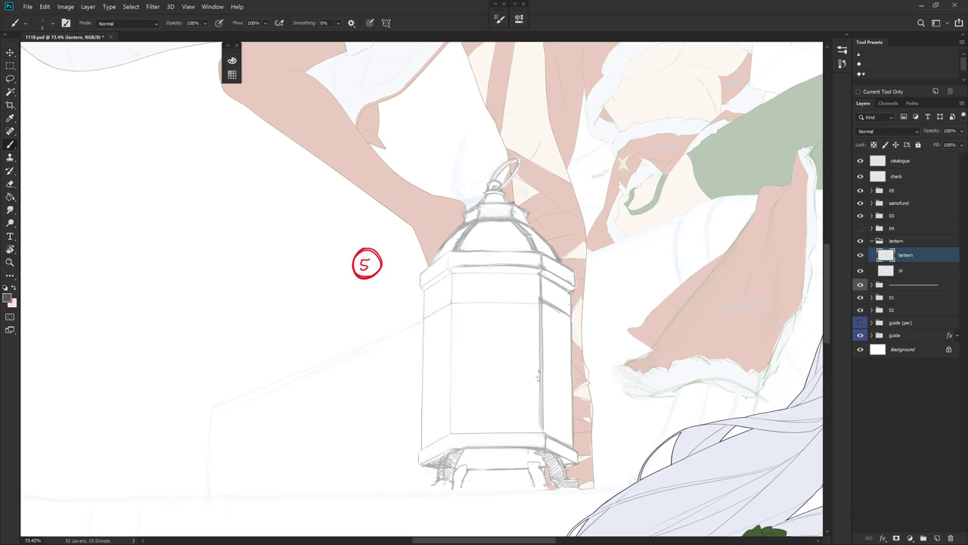
Lasso the rough edge line below the lantern's top rim and erase it.
{"action": "key", "text": "r"}
{"action": "left_click_drag", "start_coordinate": [538, 376], "coordinate": [500, 260]}
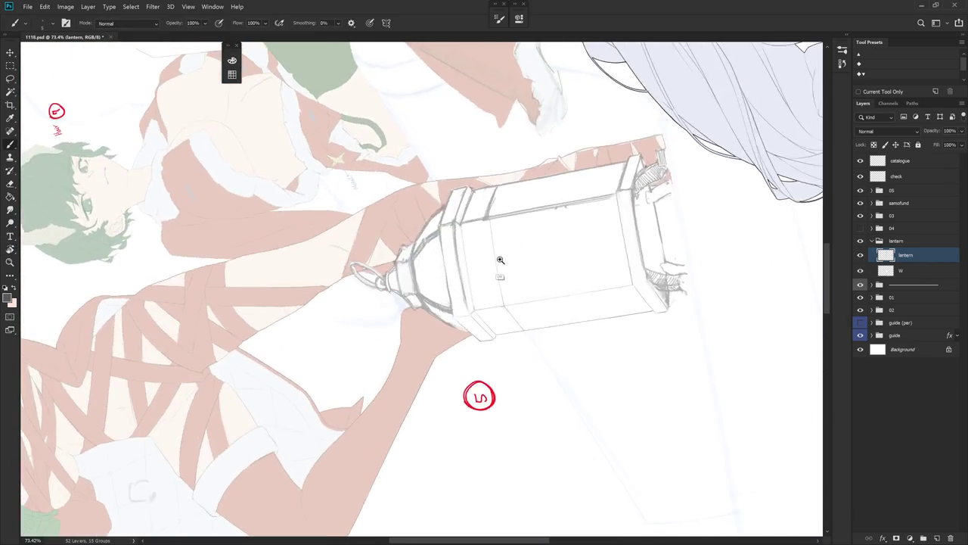
{"action": "left_click", "coordinate": [500, 260]}
{"action": "key", "text": "e"}
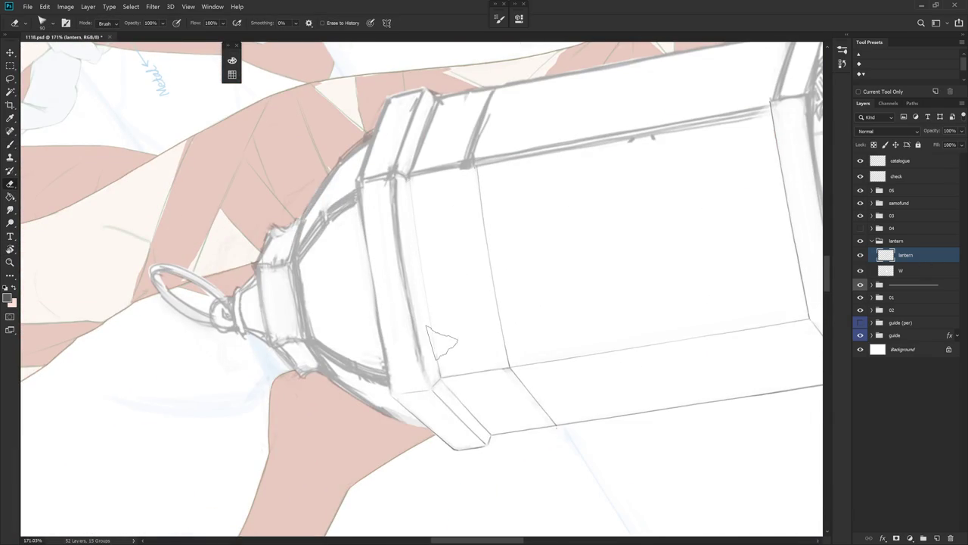
{"action": "mouse_move", "coordinate": [459, 205]}
{"action": "left_mouse_down"}
{"action": "mouse_move", "coordinate": [573, 199]}
{"action": "mouse_move", "coordinate": [584, 232]}
{"action": "left_mouse_up"}
{"action": "key", "text": "l"}
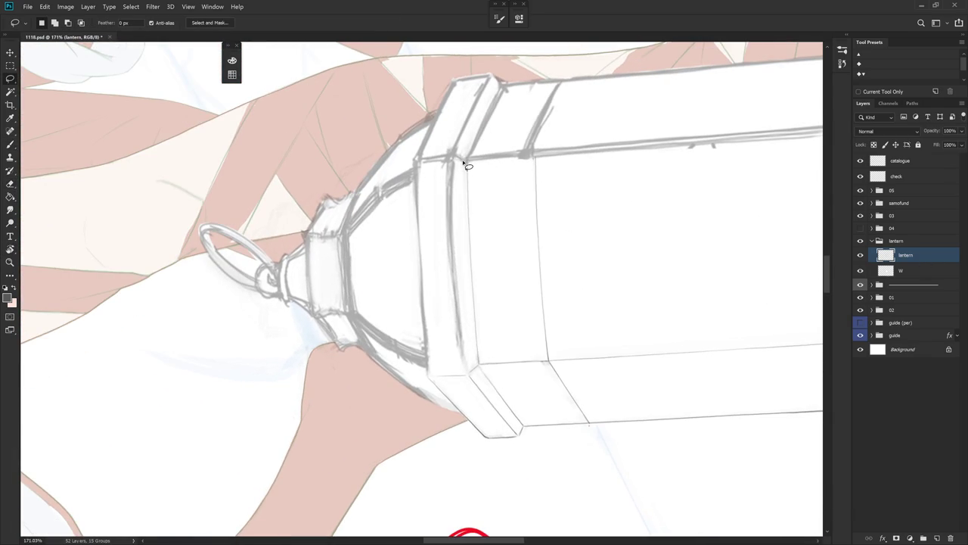
{"action": "left_click_drag", "start_coordinate": [467, 175], "coordinate": [468, 194]}
{"action": "left_click_drag", "start_coordinate": [469, 220], "coordinate": [477, 368]}
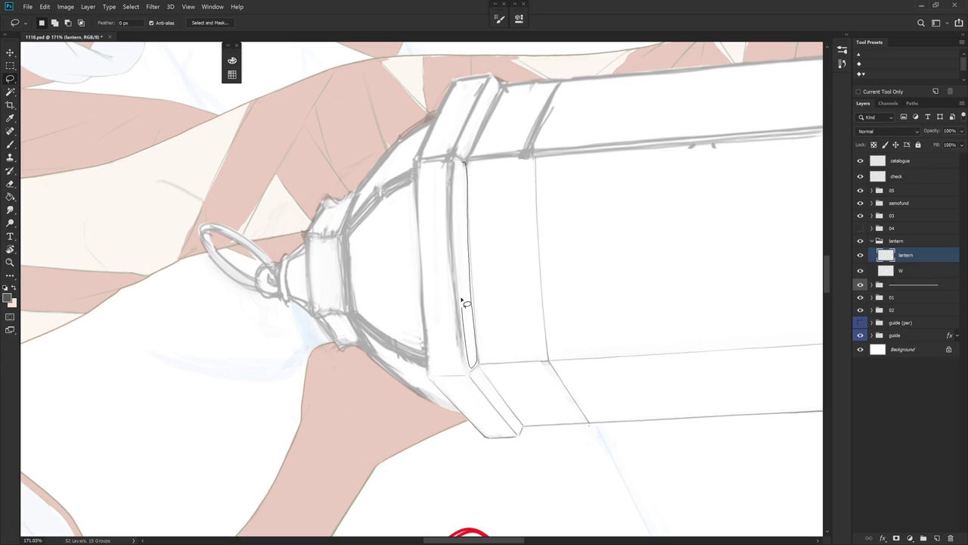
{"action": "left_click_drag", "start_coordinate": [497, 240], "coordinate": [513, 227]}
{"action": "key", "text": "e"}
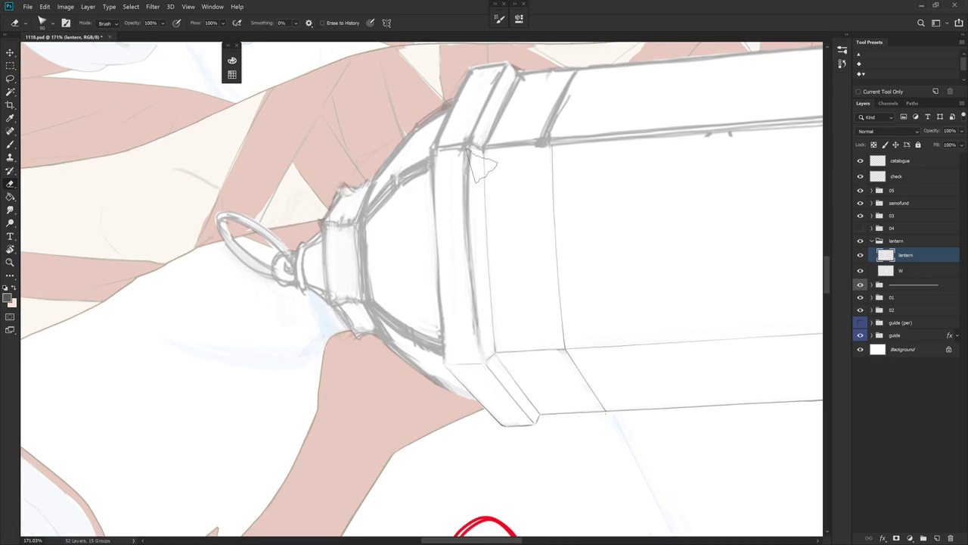
{"action": "mouse_move", "coordinate": [469, 144]}
{"action": "left_mouse_down"}
{"action": "mouse_move", "coordinate": [464, 329]}
{"action": "mouse_move", "coordinate": [466, 143]}
{"action": "left_mouse_up"}
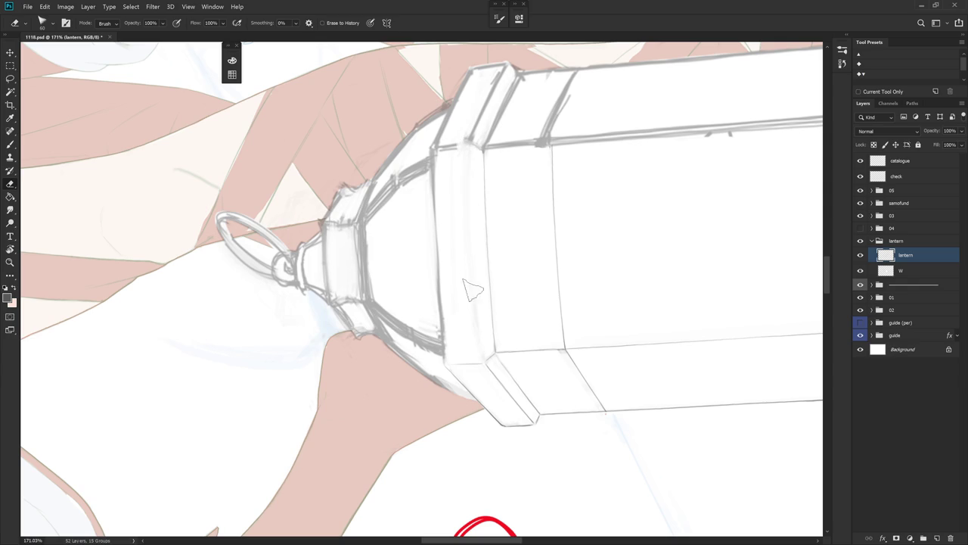
Redraw the lantern's vertical edge as a single thin line, retrying several times.
{"action": "key", "text": "b"}
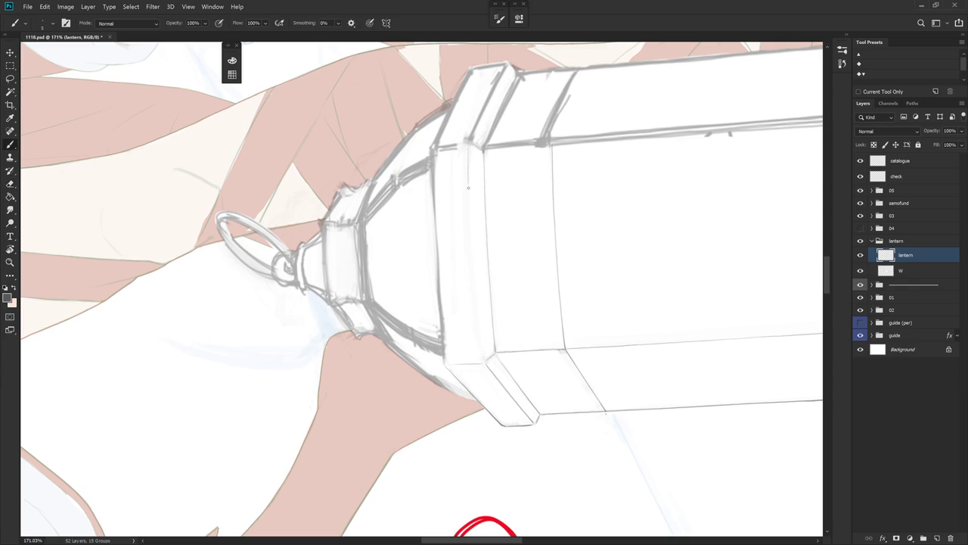
{"action": "left_click_drag", "start_coordinate": [468, 188], "coordinate": [482, 343]}
{"action": "key", "text": "ctrl+z"}
{"action": "left_click_drag", "start_coordinate": [468, 143], "coordinate": [481, 345]}
{"action": "key", "text": "ctrl+z"}
{"action": "left_click_drag", "start_coordinate": [468, 145], "coordinate": [484, 359]}
{"action": "key", "text": "ctrl+z"}
{"action": "mouse_move", "coordinate": [469, 148]}
{"action": "left_mouse_down"}
{"action": "mouse_move", "coordinate": [484, 362]}
{"action": "mouse_move", "coordinate": [518, 363]}
{"action": "left_mouse_up"}
Draw a grey line along the lantern's left edge and return the view upright.
{"action": "key", "text": "r"}
{"action": "key", "text": "l"}
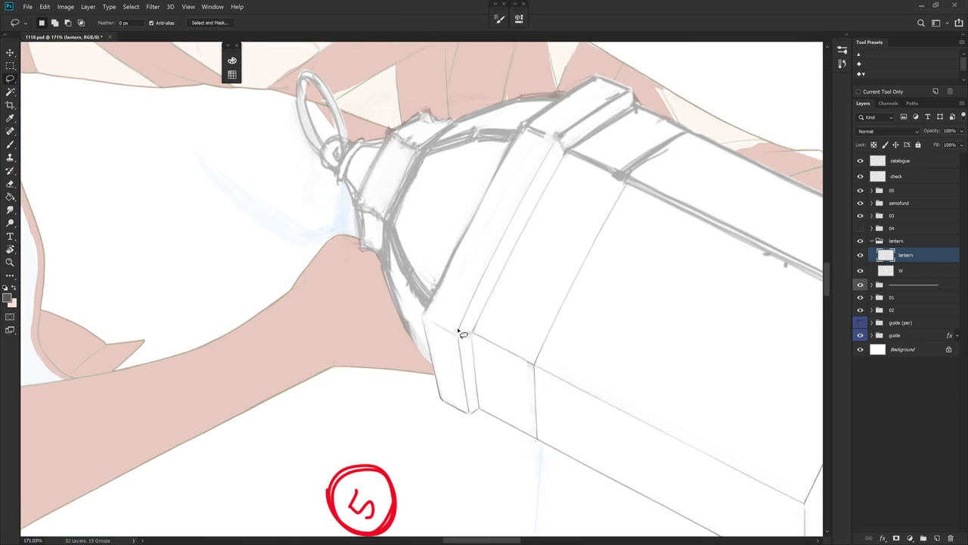
{"action": "key", "text": "r"}
{"action": "left_click_drag", "start_coordinate": [510, 385], "coordinate": [480, 303]}
{"action": "key", "text": "l"}
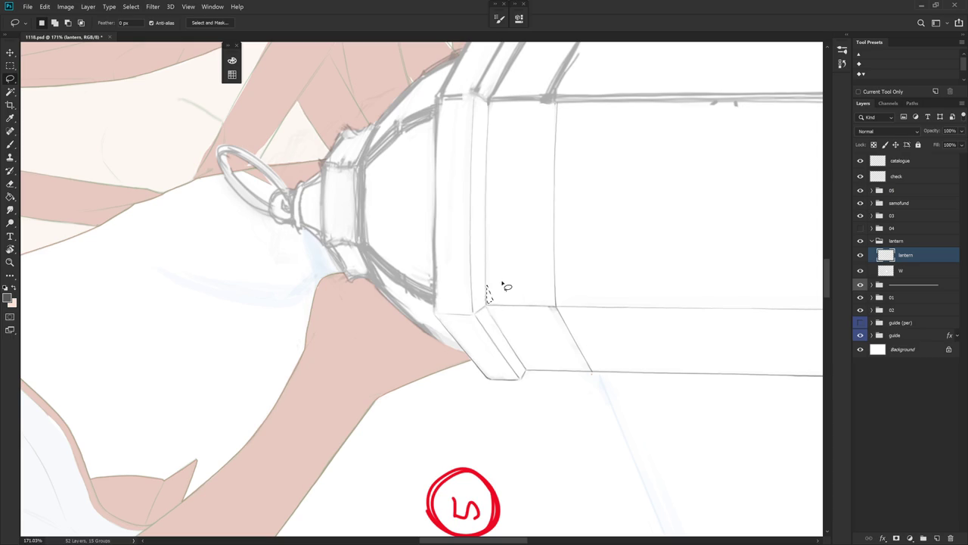
{"action": "mouse_move", "coordinate": [491, 298]}
{"action": "left_mouse_down"}
{"action": "mouse_move", "coordinate": [588, 338]}
{"action": "mouse_move", "coordinate": [616, 288]}
{"action": "left_mouse_up"}
{"action": "key", "text": "r"}
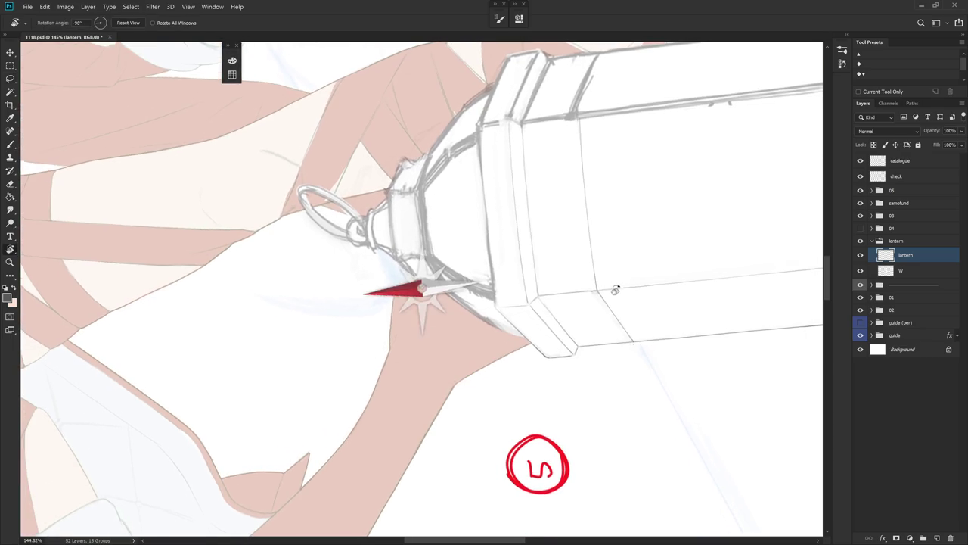
{"action": "key", "text": "e"}
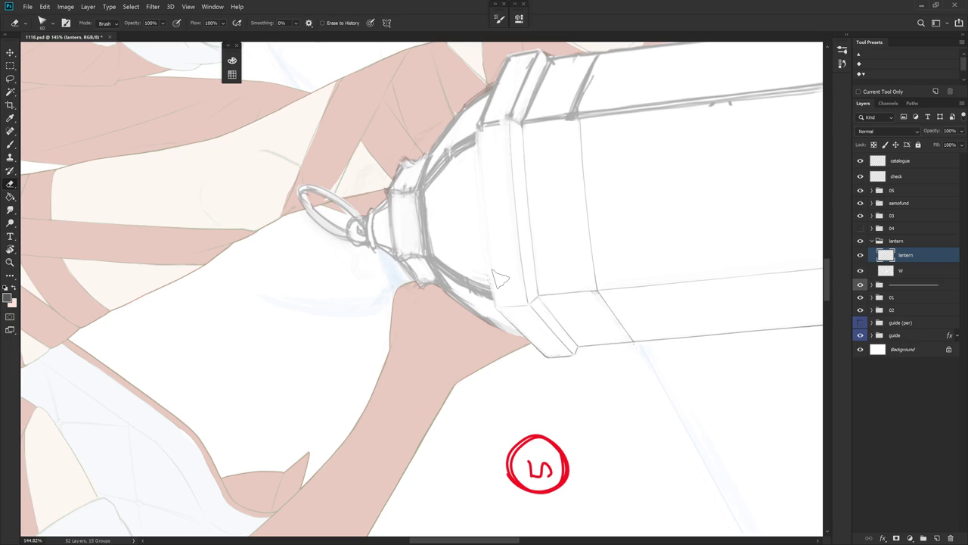
{"action": "key", "text": "b"}
{"action": "left_click_drag", "start_coordinate": [479, 165], "coordinate": [496, 303]}
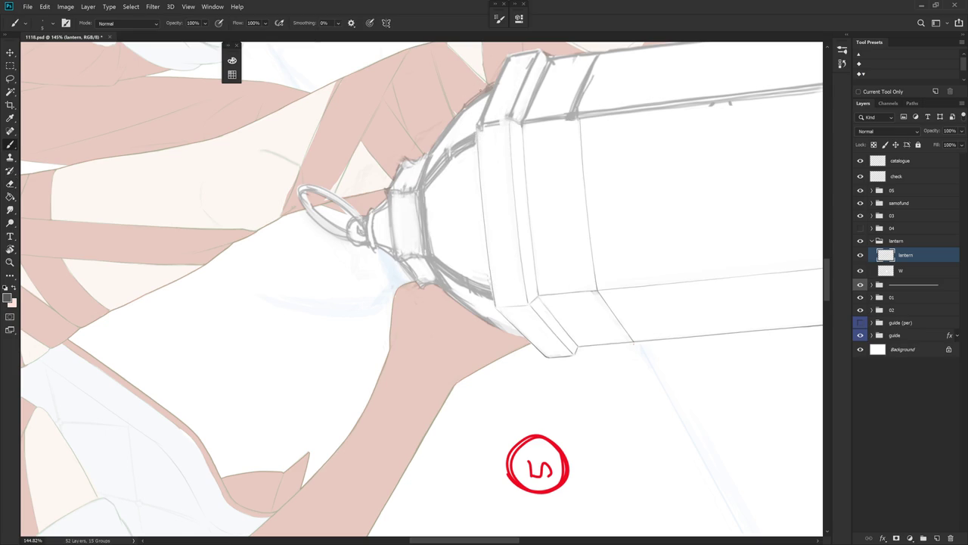
{"action": "key", "text": "Escape"}
{"action": "scroll", "coordinate": [537, 242], "scroll_direction": "down", "scroll_amount": 5}
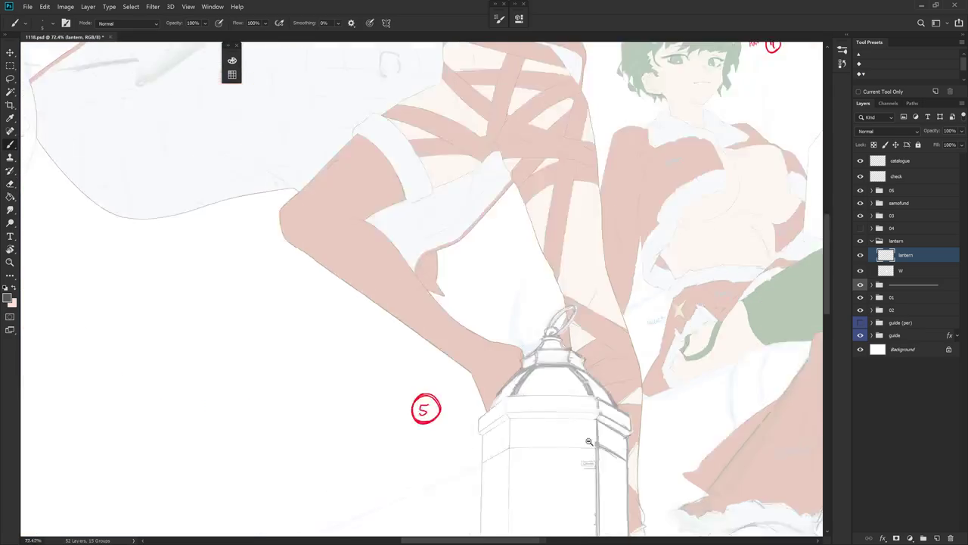
{"action": "scroll", "coordinate": [536, 242], "scroll_direction": "up", "scroll_amount": 2}
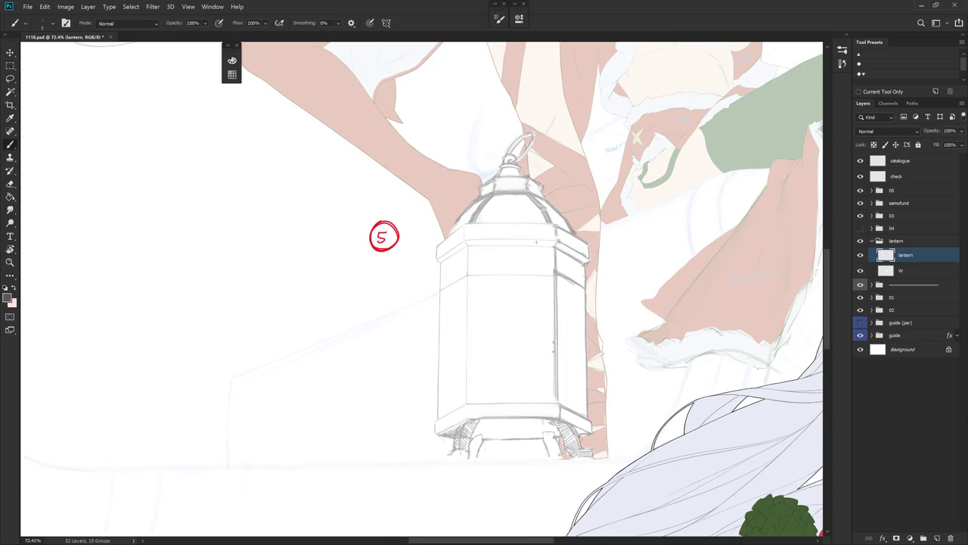
{"action": "scroll", "coordinate": [573, 356], "scroll_direction": "down", "scroll_amount": 3}
{"action": "left_click", "coordinate": [861, 228]}
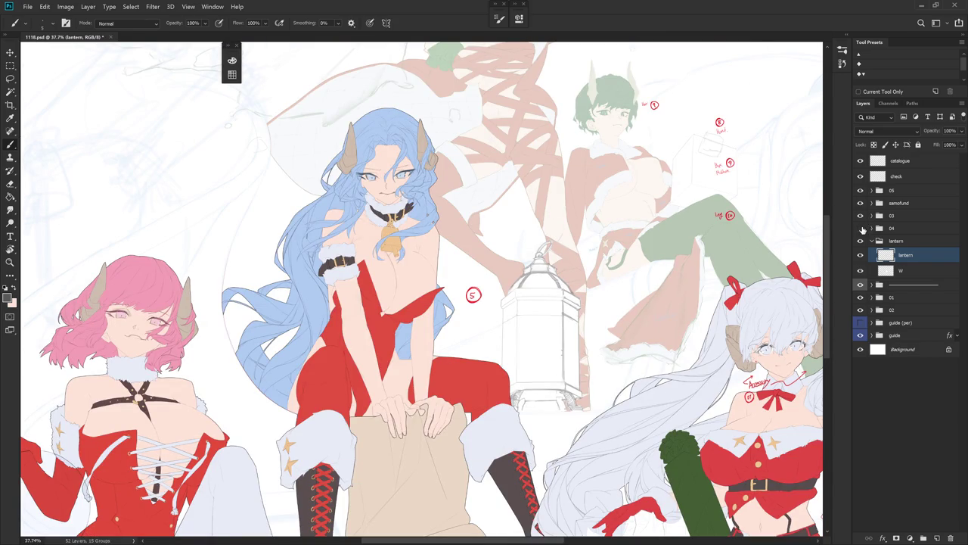
{"action": "left_click", "coordinate": [861, 228]}
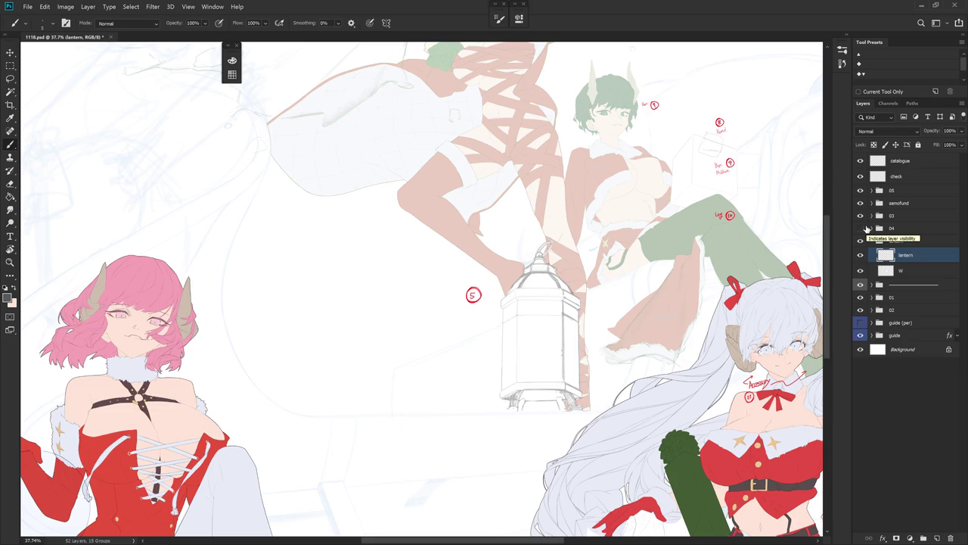
{"action": "scroll", "coordinate": [541, 317], "scroll_direction": "up", "scroll_amount": 5}
Fade the line along the lantern's right inner edge with the eraser.
{"action": "scroll", "coordinate": [541, 317], "scroll_direction": "up", "scroll_amount": 3}
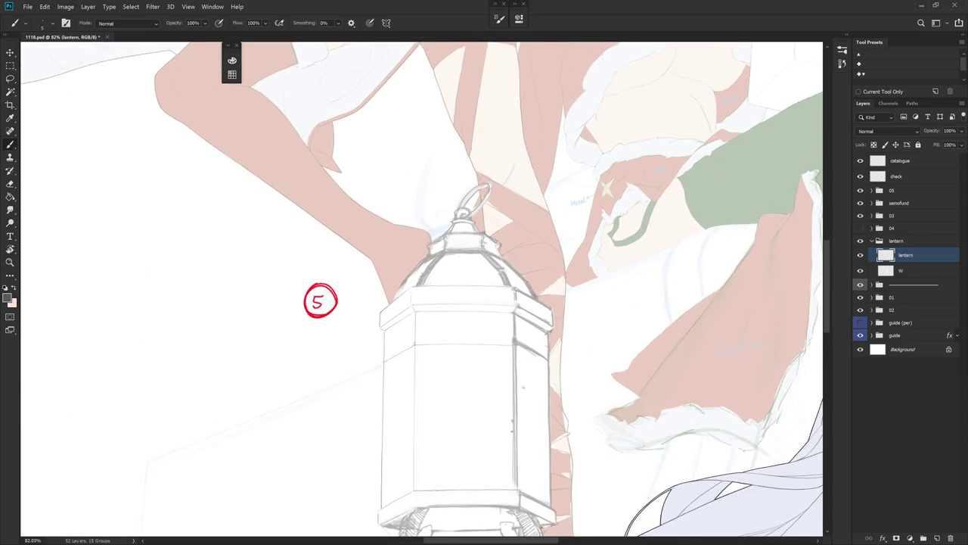
{"action": "key", "text": "e"}
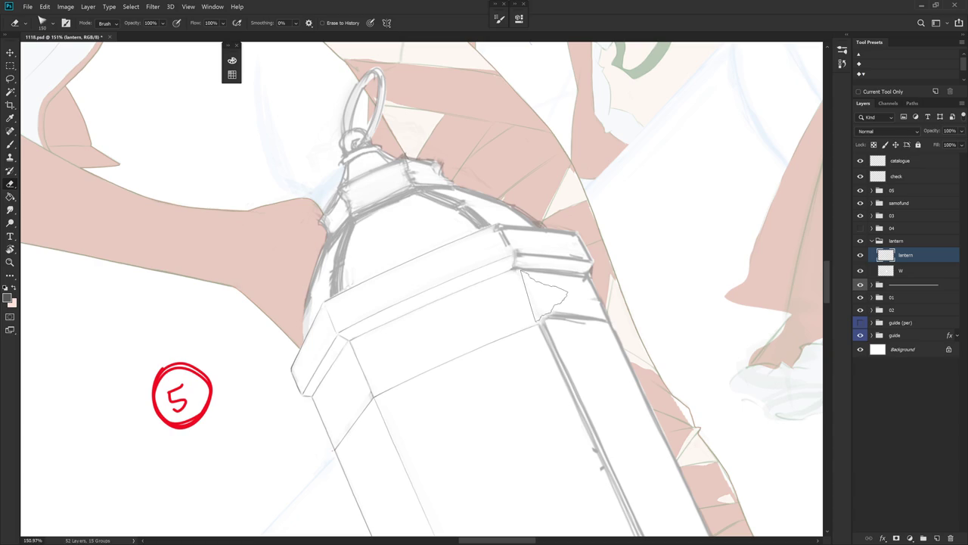
{"action": "left_click_drag", "start_coordinate": [541, 296], "coordinate": [571, 393]}
{"action": "scroll", "coordinate": [571, 393], "scroll_direction": "down", "scroll_amount": 2}
{"action": "scroll", "coordinate": [573, 276], "scroll_direction": "down", "scroll_amount": 3}
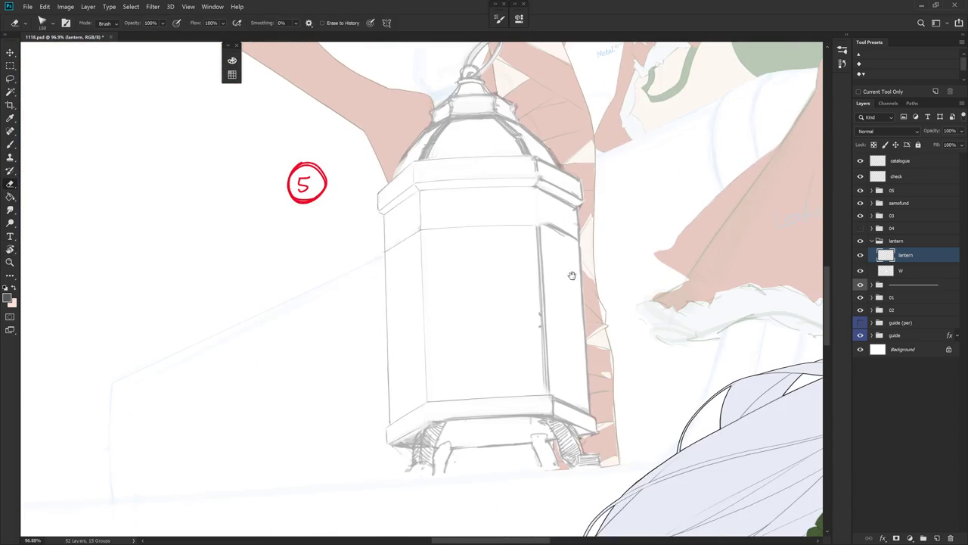
{"action": "left_click_drag", "start_coordinate": [538, 227], "coordinate": [539, 361]}
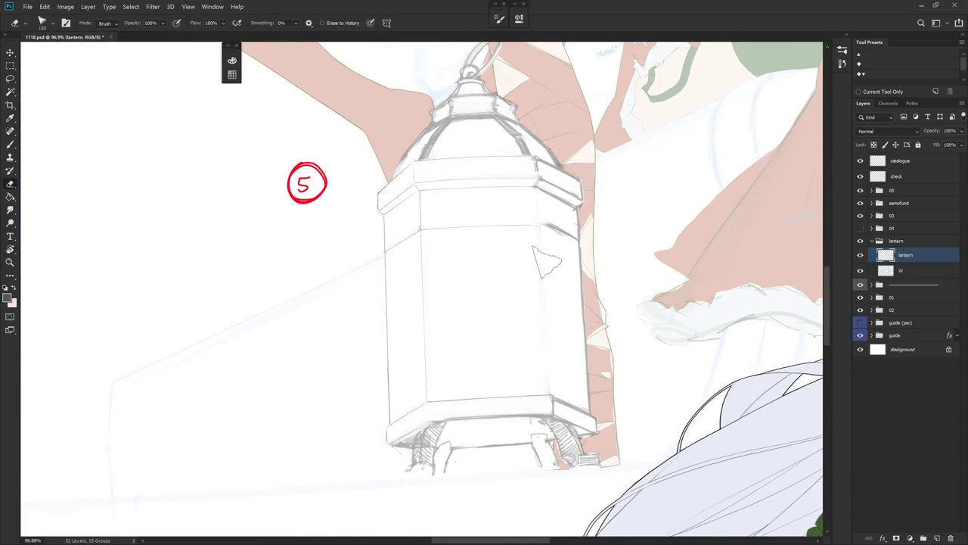
Try a darker stroke on the right inner edge, undo it, then lasso the base corner.
{"action": "key", "text": "b"}
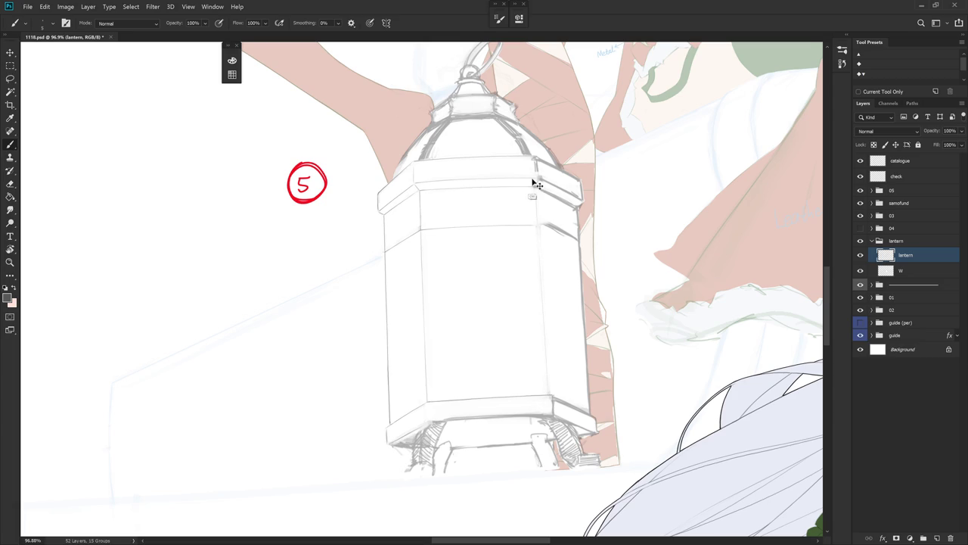
{"action": "left_click_drag", "start_coordinate": [537, 191], "coordinate": [538, 248]}
{"action": "key", "text": "ctrl+z"}
{"action": "key", "text": "ctrl+z"}
{"action": "scroll", "coordinate": [539, 386], "scroll_direction": "up", "scroll_amount": 1}
{"action": "scroll", "coordinate": [538, 385], "scroll_direction": "up", "scroll_amount": 3}
{"action": "key", "text": "l"}
{"action": "mouse_move", "coordinate": [528, 375]}
{"action": "left_mouse_down"}
{"action": "mouse_move", "coordinate": [535, 408]}
{"action": "mouse_move", "coordinate": [568, 356]}
{"action": "left_mouse_up"}
{"action": "scroll", "coordinate": [554, 388], "scroll_direction": "down", "scroll_amount": 3}
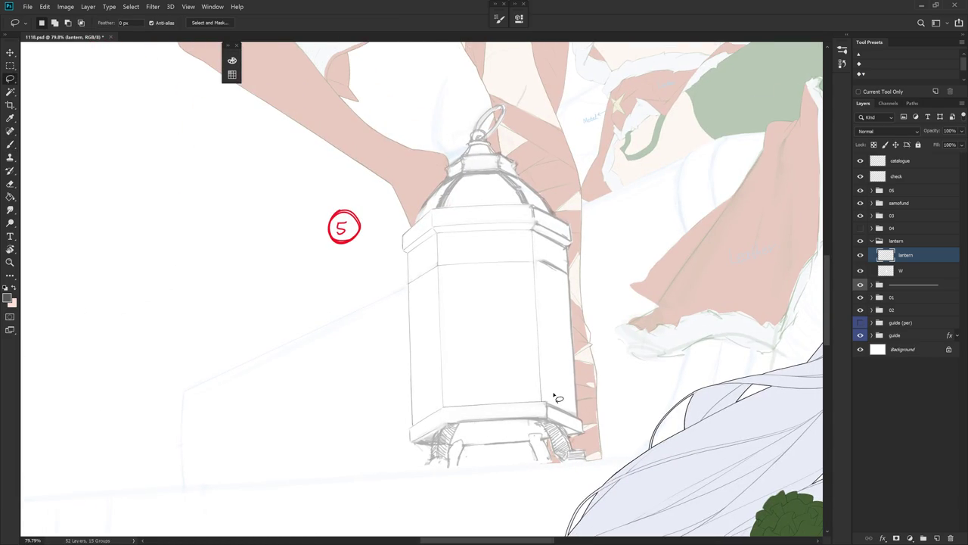
Zoom in on the cap, shrink the eraser, and undo a stroke at the top-right corner.
{"action": "key", "text": "r"}
{"action": "left_click_drag", "start_coordinate": [519, 307], "coordinate": [588, 232]}
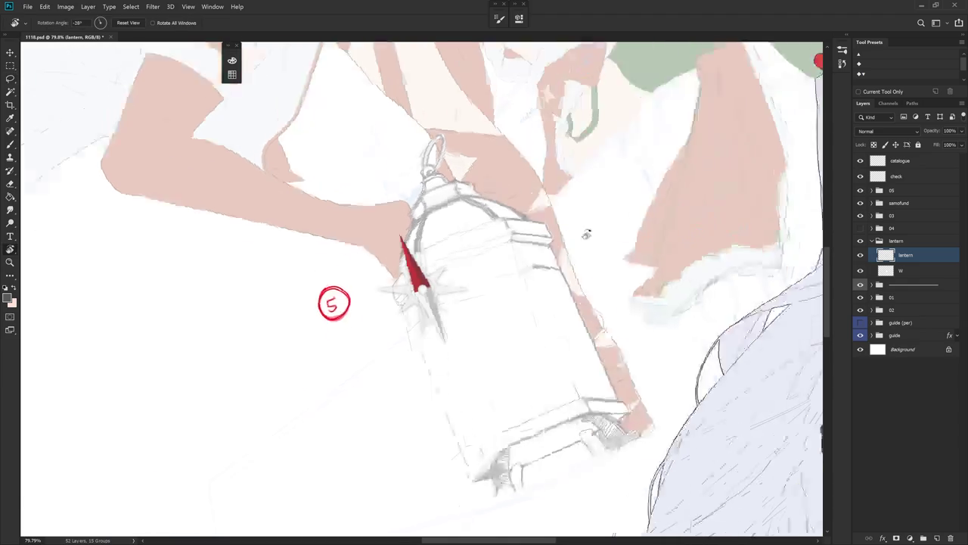
{"action": "scroll", "coordinate": [499, 193], "scroll_direction": "up", "scroll_amount": 3}
{"action": "key", "text": "e"}
{"action": "key", "text": "bracketleft"}
{"action": "key", "text": "bracketleft"}
{"action": "key", "text": "bracketleft"}
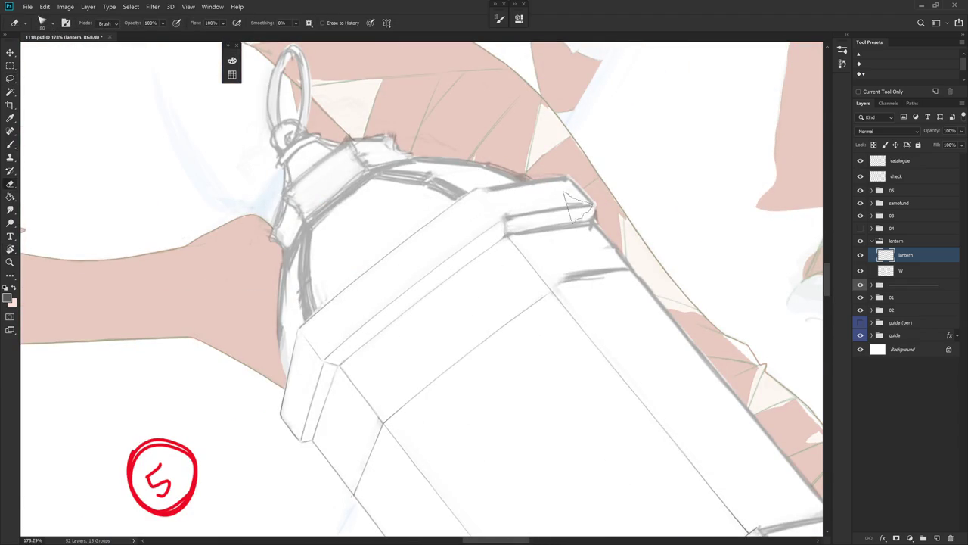
{"action": "key", "text": "r"}
{"action": "mouse_move", "coordinate": [484, 201]}
{"action": "left_mouse_down"}
{"action": "mouse_move", "coordinate": [519, 225]}
{"action": "mouse_move", "coordinate": [526, 262]}
{"action": "left_mouse_up"}
{"action": "key", "text": "b"}
{"action": "key", "text": "ctrl+z"}
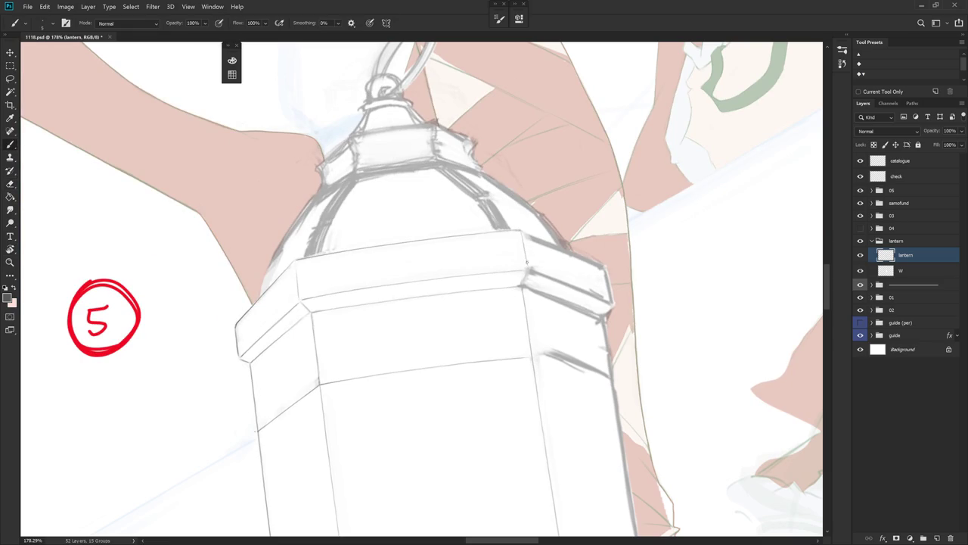
Touch up the domed cap lines with eraser and brush at varied tilts, then zoom out.
{"action": "key", "text": "r"}
{"action": "left_click_drag", "start_coordinate": [538, 364], "coordinate": [446, 168]}
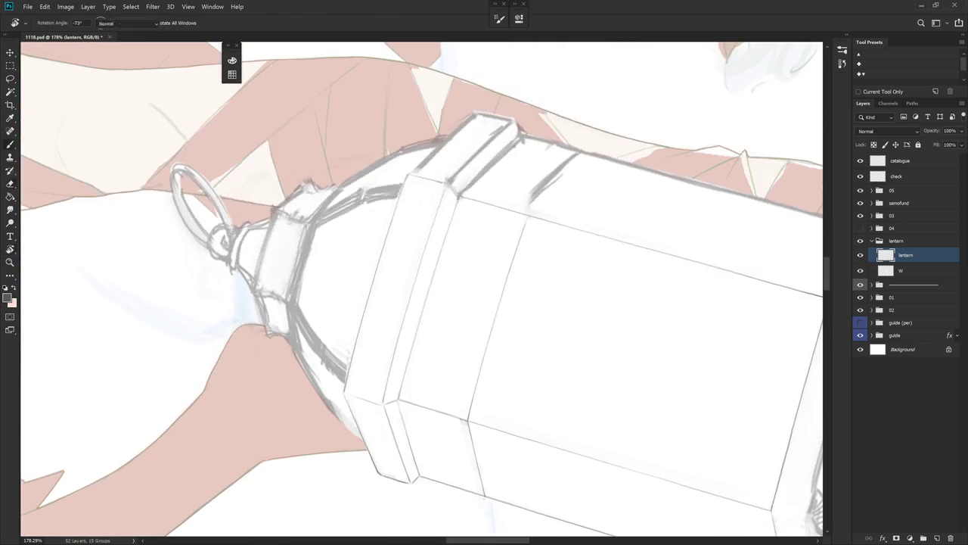
{"action": "key", "text": "e"}
{"action": "key", "text": "r"}
{"action": "left_click_drag", "start_coordinate": [528, 147], "coordinate": [489, 191]}
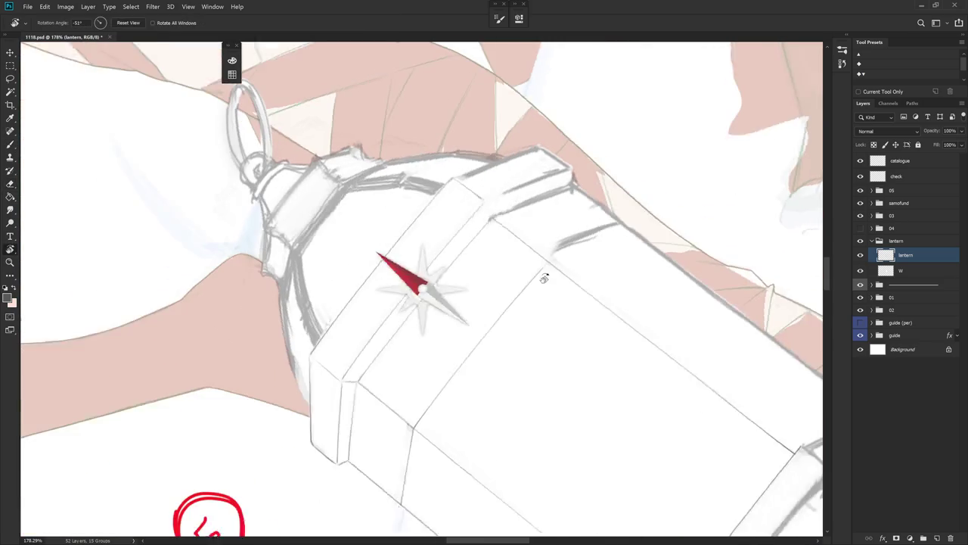
{"action": "key", "text": "b"}
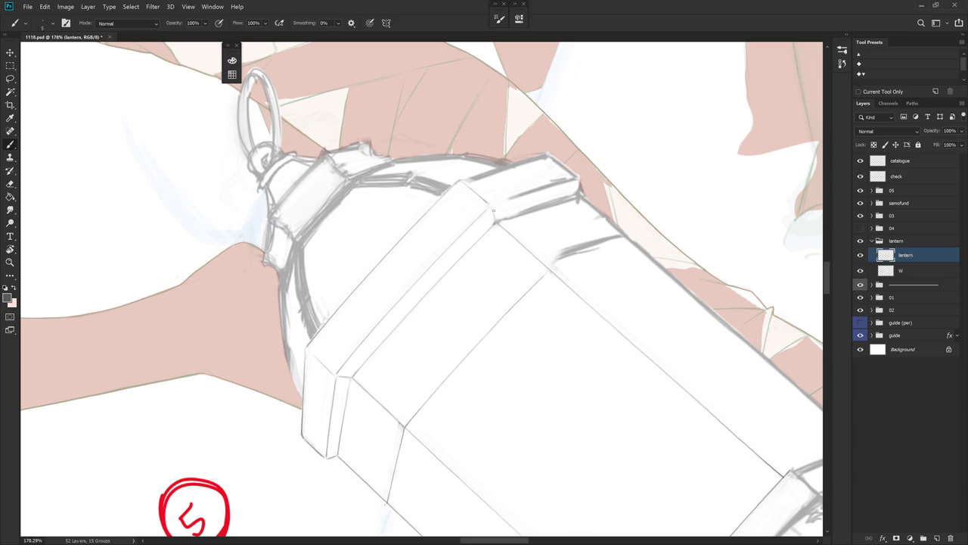
{"action": "key", "text": "r"}
{"action": "left_click_drag", "start_coordinate": [493, 214], "coordinate": [401, 198]}
{"action": "key", "text": "e"}
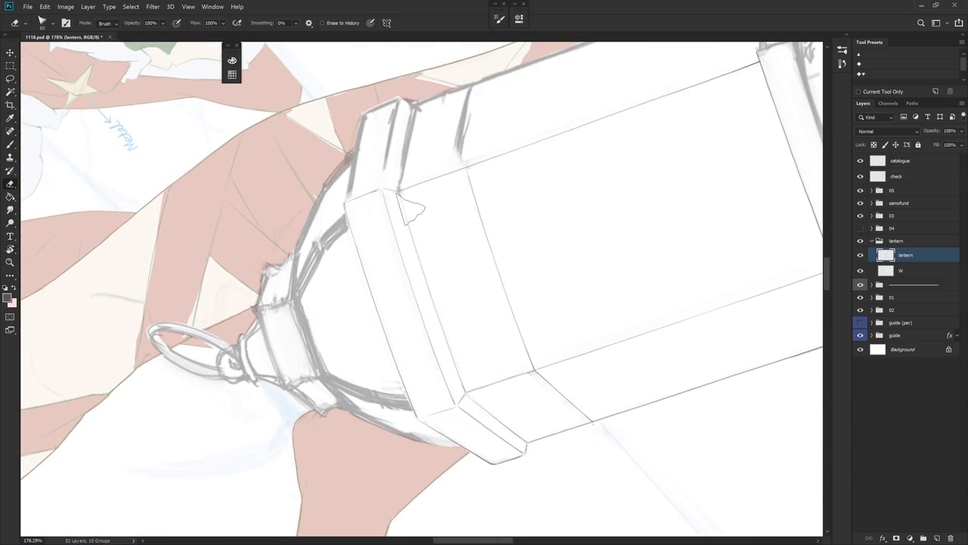
{"action": "key", "text": "b"}
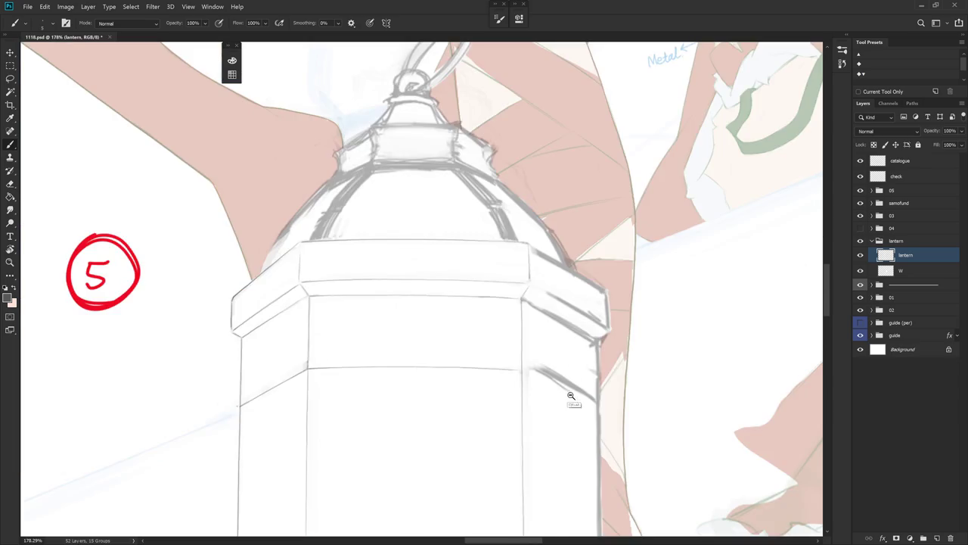
{"action": "scroll", "coordinate": [553, 257], "scroll_direction": "down", "scroll_amount": 5}
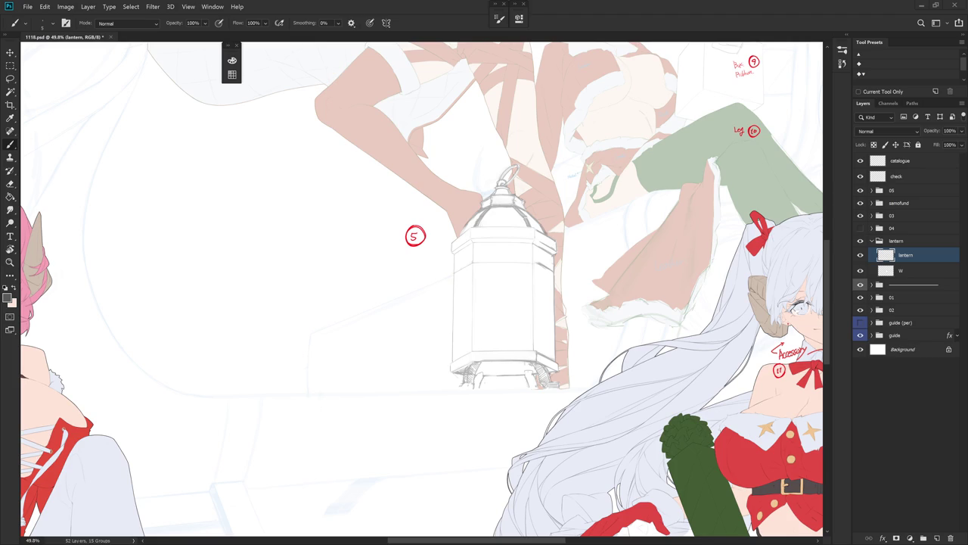
{"action": "scroll", "coordinate": [558, 273], "scroll_direction": "up", "scroll_amount": 3}
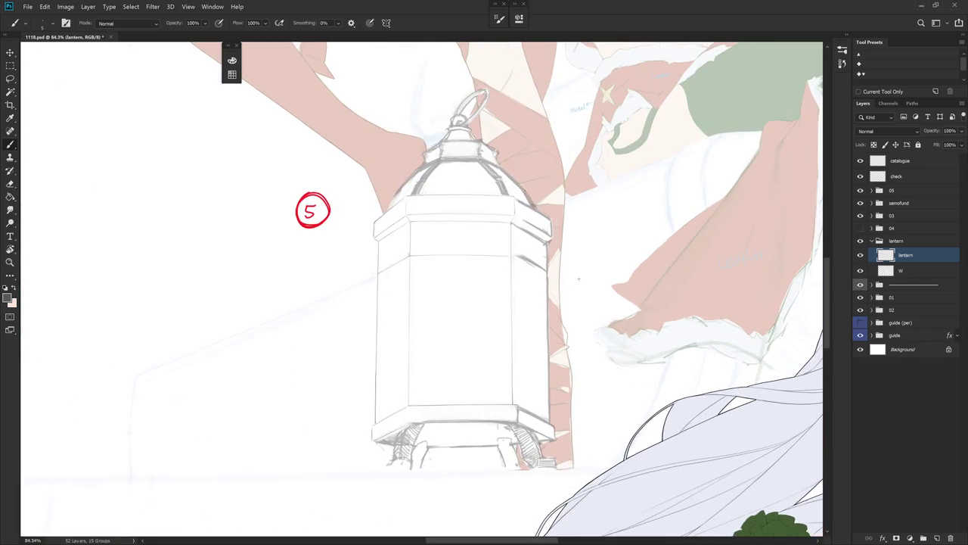
{"action": "left_click_drag", "start_coordinate": [574, 287], "coordinate": [572, 311]}
{"action": "scroll", "coordinate": [572, 311], "scroll_direction": "up", "scroll_amount": 1}
{"action": "key", "text": "e"}
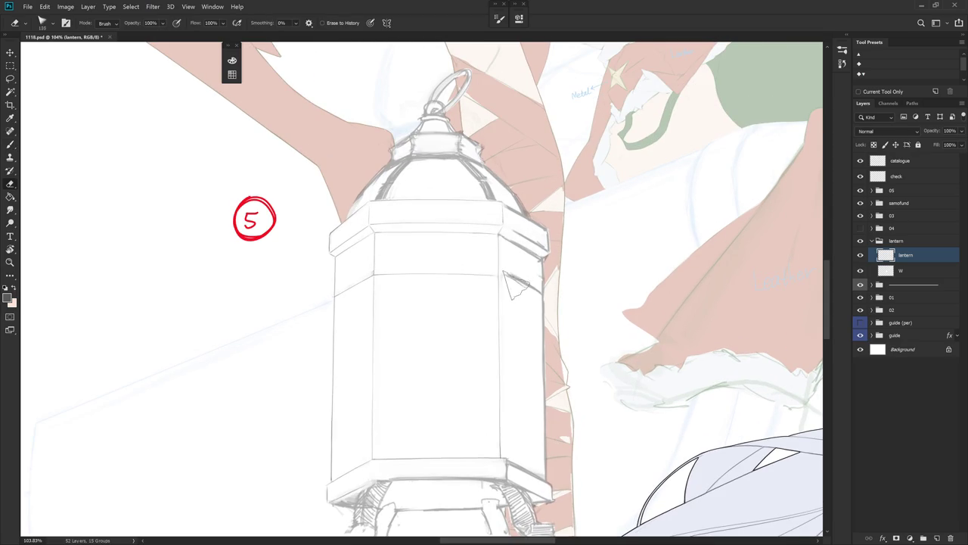
{"action": "key", "text": "r"}
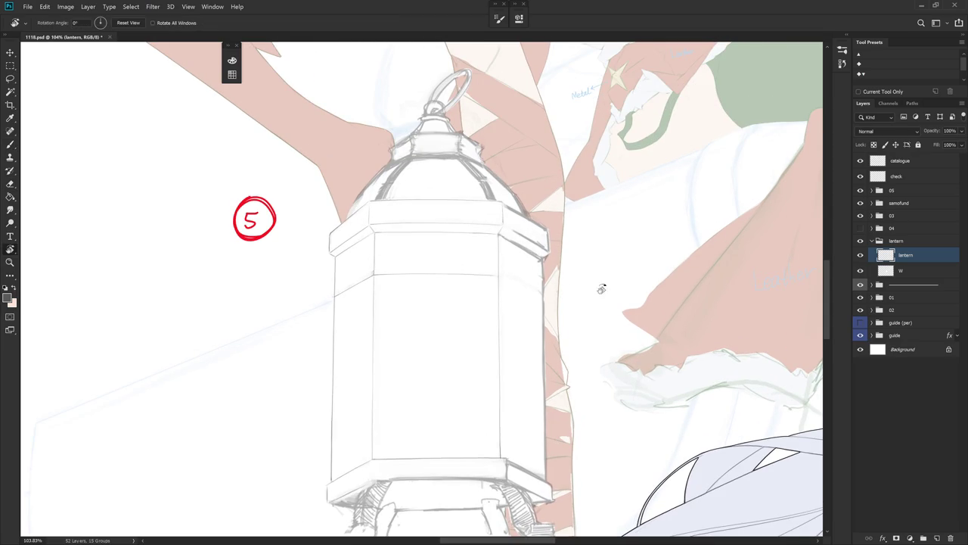
{"action": "mouse_move", "coordinate": [601, 283]}
{"action": "left_mouse_down"}
{"action": "mouse_move", "coordinate": [473, 377]}
{"action": "mouse_move", "coordinate": [475, 368]}
{"action": "left_mouse_up"}
{"action": "key", "text": "b"}
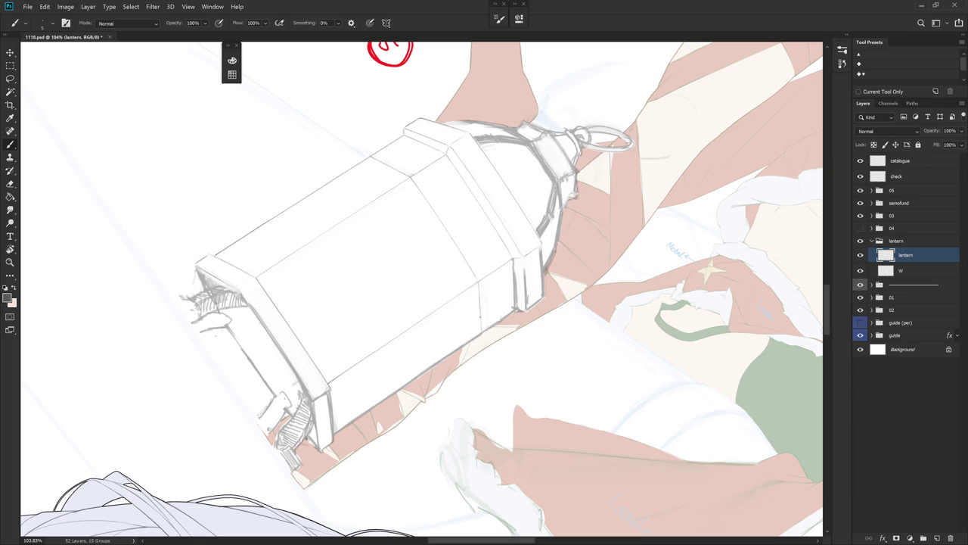
{"action": "key", "text": "Escape"}
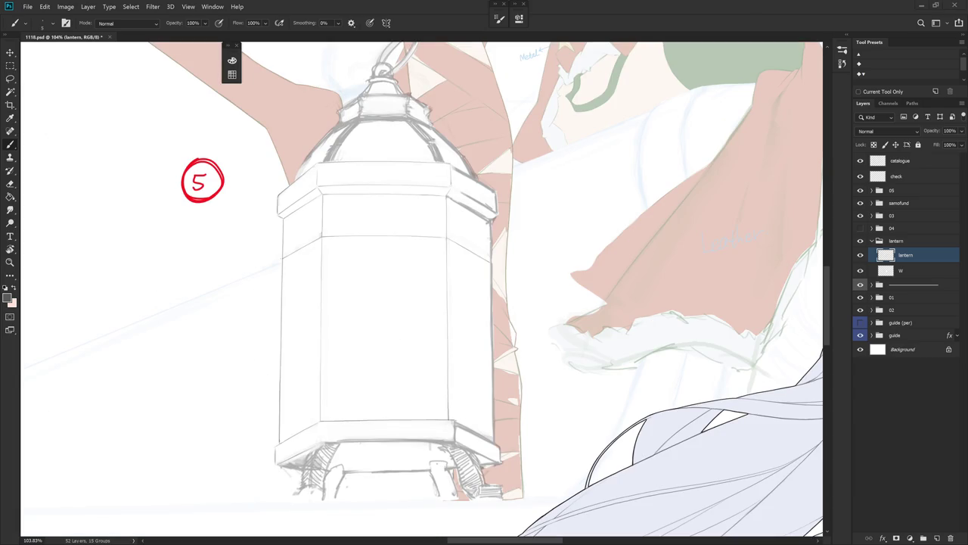
{"action": "key", "text": "r"}
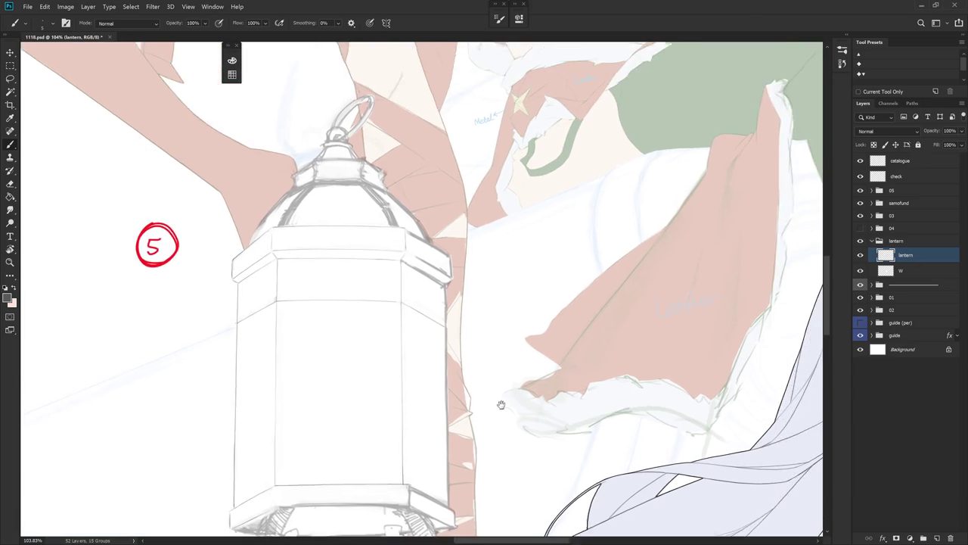
{"action": "mouse_move", "coordinate": [590, 322]}
{"action": "left_mouse_down"}
{"action": "mouse_move", "coordinate": [443, 204]}
{"action": "mouse_move", "coordinate": [492, 266]}
{"action": "left_mouse_up"}
{"action": "key", "text": "e"}
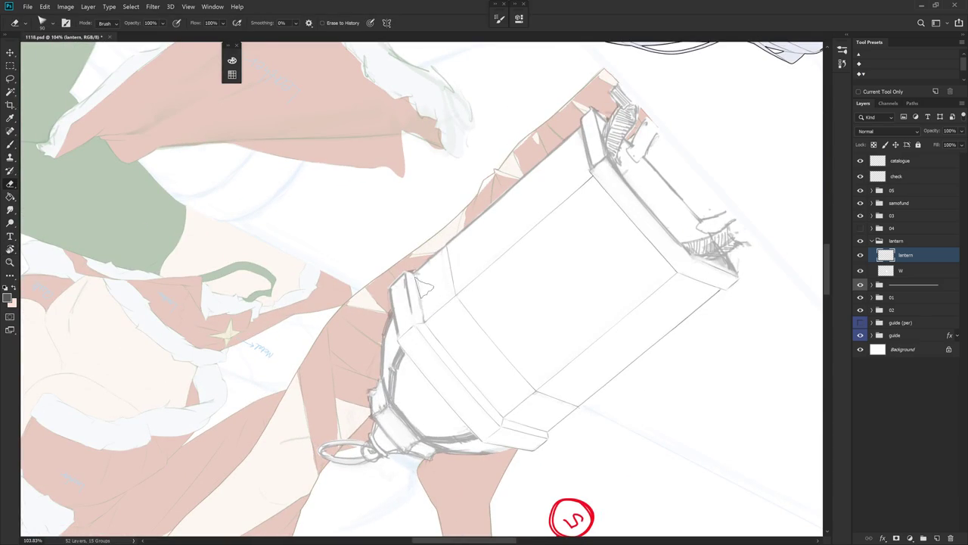
Brush a line down the lantern's left edge below the cap, retrying the stroke twice.
{"action": "scroll", "coordinate": [423, 283], "scroll_direction": "up", "scroll_amount": 3}
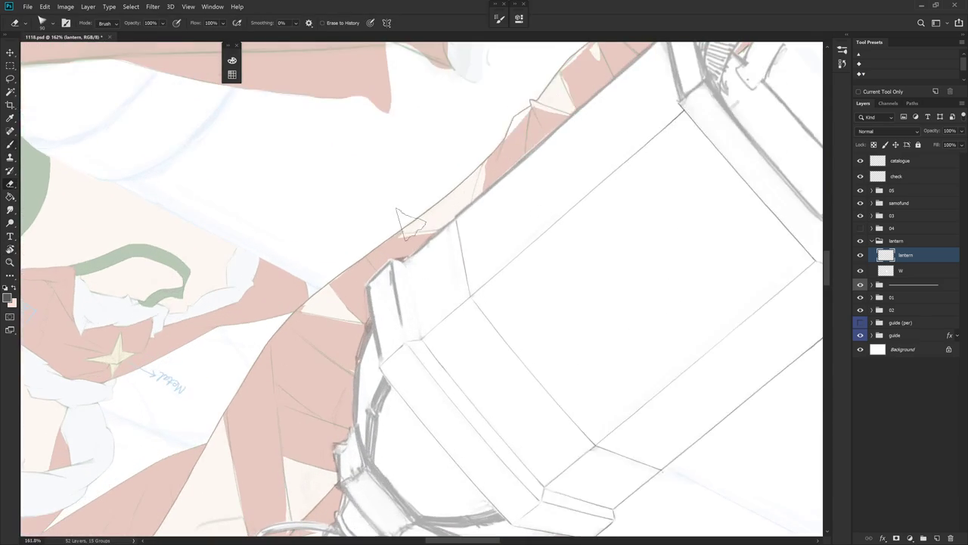
{"action": "key", "text": "b"}
{"action": "left_click_drag", "start_coordinate": [412, 293], "coordinate": [415, 314]}
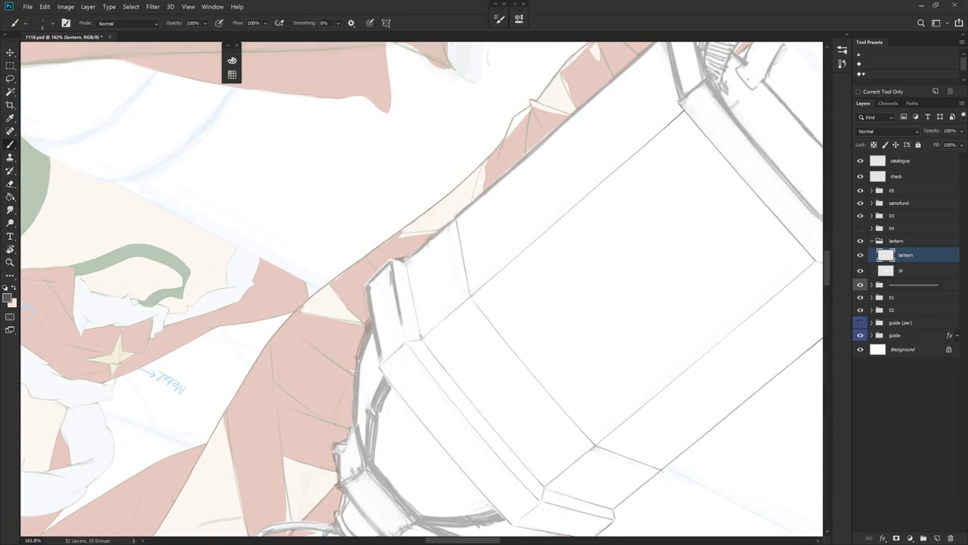
{"action": "key", "text": "ctrl+z"}
{"action": "left_click_drag", "start_coordinate": [407, 263], "coordinate": [416, 313]}
{"action": "key", "text": "ctrl+z"}
{"action": "left_click_drag", "start_coordinate": [406, 262], "coordinate": [418, 326]}
{"action": "left_click_drag", "start_coordinate": [407, 277], "coordinate": [420, 331]}
Lighten the left-edge sketch lines and redraw a thin grey line down that edge.
{"action": "left_click_drag", "start_coordinate": [662, 320], "coordinate": [720, 261]}
{"action": "key", "text": "e"}
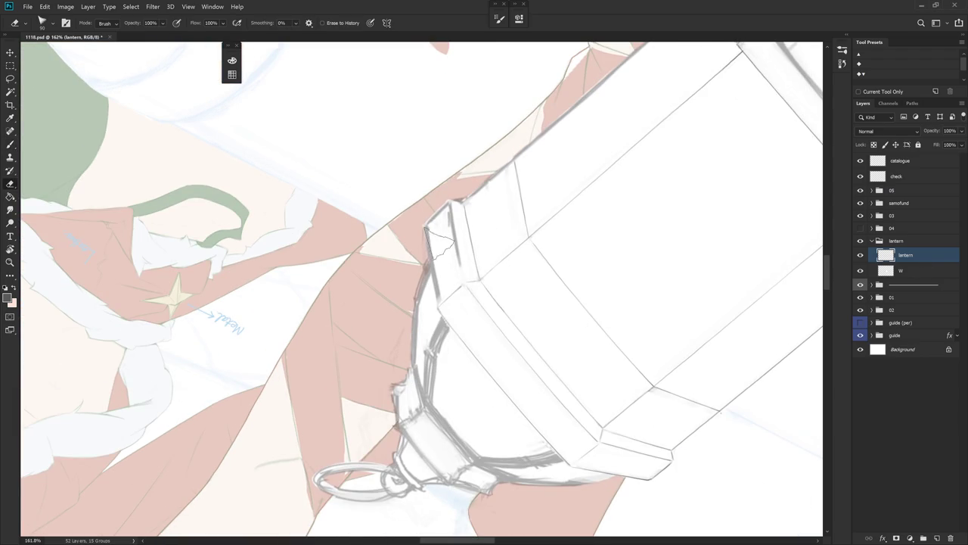
{"action": "left_click_drag", "start_coordinate": [438, 242], "coordinate": [440, 270]}
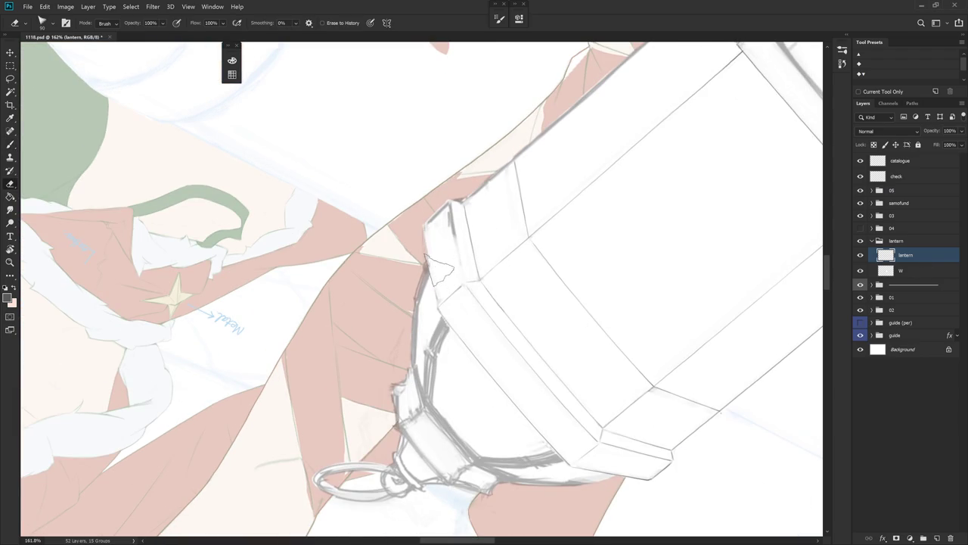
{"action": "key", "text": "b"}
{"action": "left_click_drag", "start_coordinate": [425, 229], "coordinate": [434, 292]}
{"action": "left_click_drag", "start_coordinate": [424, 224], "coordinate": [436, 297]}
{"action": "key", "text": "ctrl+z"}
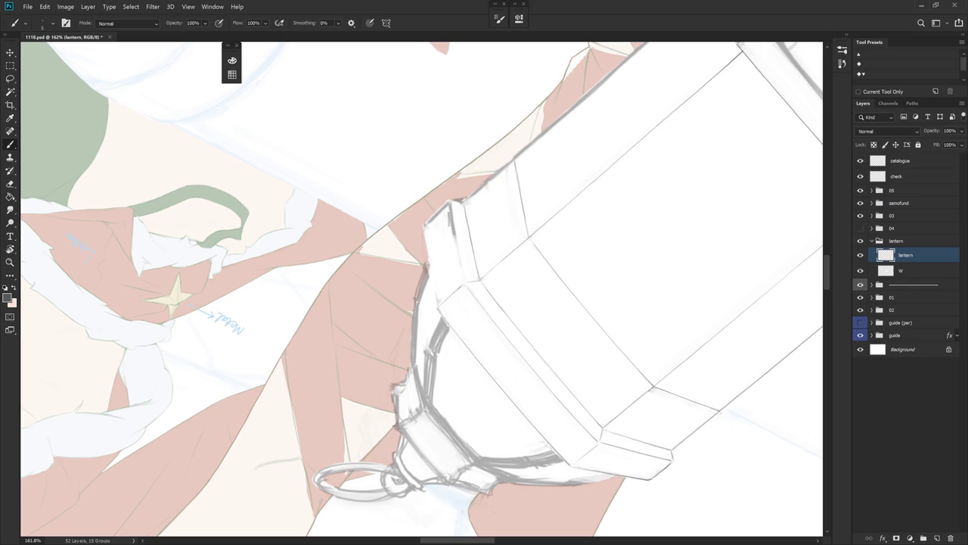
{"action": "left_click_drag", "start_coordinate": [424, 222], "coordinate": [439, 310]}
Lasso-select the scribbled shading at the lantern's upper right corner and delete it.
{"action": "key", "text": "l"}
{"action": "mouse_move", "coordinate": [430, 258]}
{"action": "left_mouse_down"}
{"action": "mouse_move", "coordinate": [439, 307]}
{"action": "mouse_move", "coordinate": [515, 305]}
{"action": "mouse_move", "coordinate": [553, 281]}
{"action": "mouse_move", "coordinate": [594, 317]}
{"action": "mouse_move", "coordinate": [542, 303]}
{"action": "mouse_move", "coordinate": [547, 312]}
{"action": "left_mouse_up"}
{"action": "scroll", "coordinate": [601, 341], "scroll_direction": "down", "scroll_amount": 2}
{"action": "key", "text": "e"}
{"action": "key", "text": "b"}
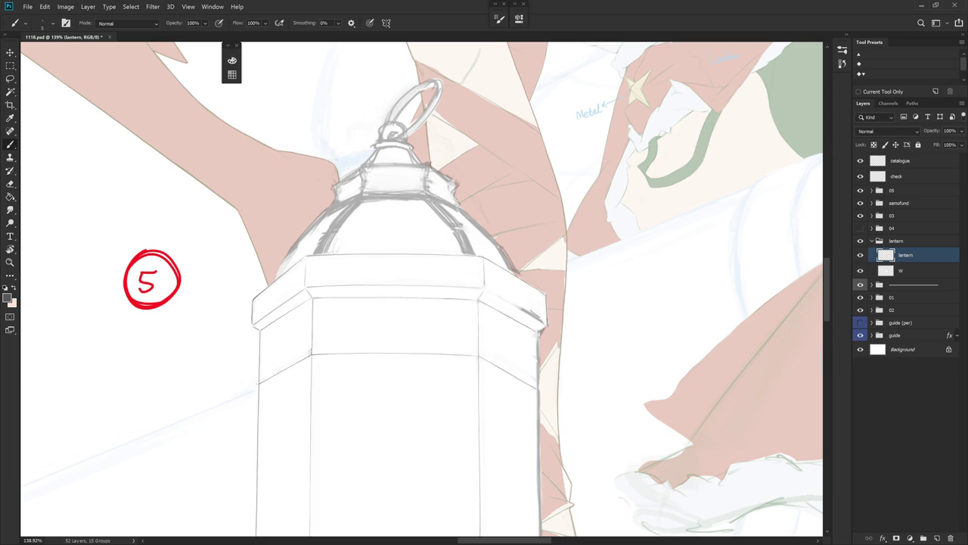
{"action": "key", "text": "l"}
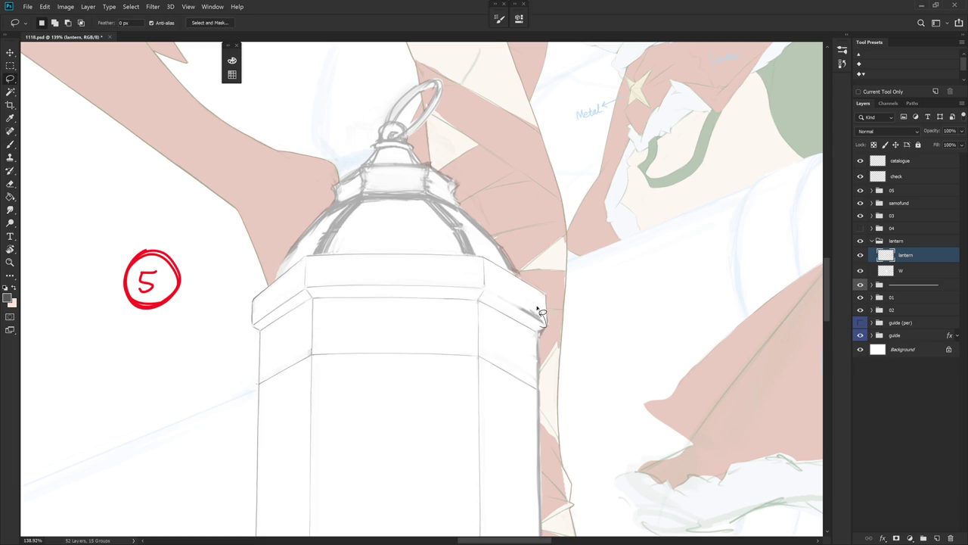
{"action": "mouse_move", "coordinate": [539, 310]}
{"action": "left_mouse_down"}
{"action": "mouse_move", "coordinate": [495, 300]}
{"action": "mouse_move", "coordinate": [518, 295]}
{"action": "left_mouse_up"}
{"action": "key", "text": "Delete"}
{"action": "mouse_move", "coordinate": [544, 331]}
{"action": "left_mouse_down"}
{"action": "mouse_move", "coordinate": [588, 255]}
{"action": "mouse_move", "coordinate": [434, 142]}
{"action": "left_mouse_up"}
Rotate the canvas about 45° and add a short faint mark at the lantern corner.
{"action": "key", "text": "r"}
{"action": "key", "text": "b"}
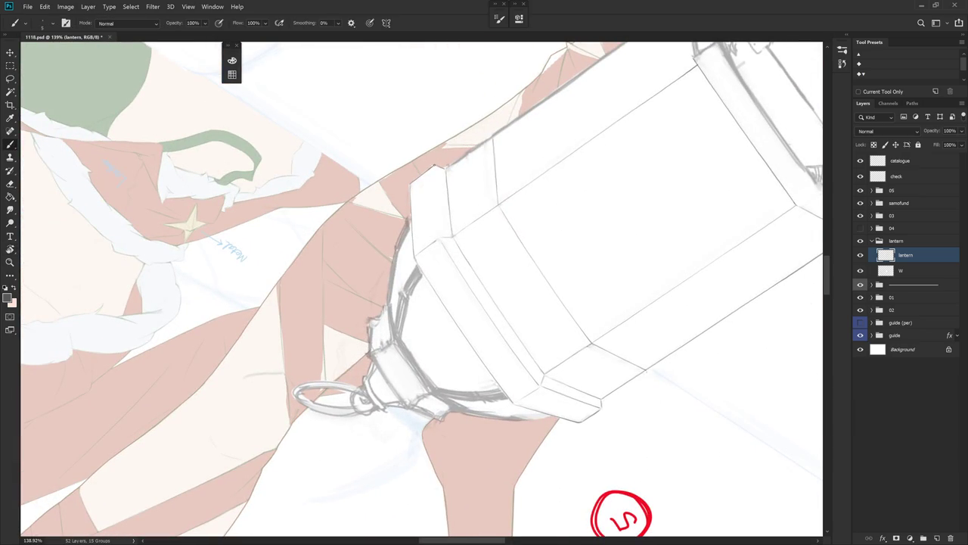
{"action": "left_click_drag", "start_coordinate": [434, 184], "coordinate": [436, 233]}
{"action": "key", "text": "ctrl+z"}
{"action": "mouse_move", "coordinate": [434, 185]}
{"action": "left_mouse_down"}
{"action": "mouse_move", "coordinate": [435, 164]}
{"action": "mouse_move", "coordinate": [439, 239]}
{"action": "mouse_move", "coordinate": [530, 356]}
{"action": "left_mouse_up"}
{"action": "scroll", "coordinate": [538, 369], "scroll_direction": "down", "scroll_amount": 5}
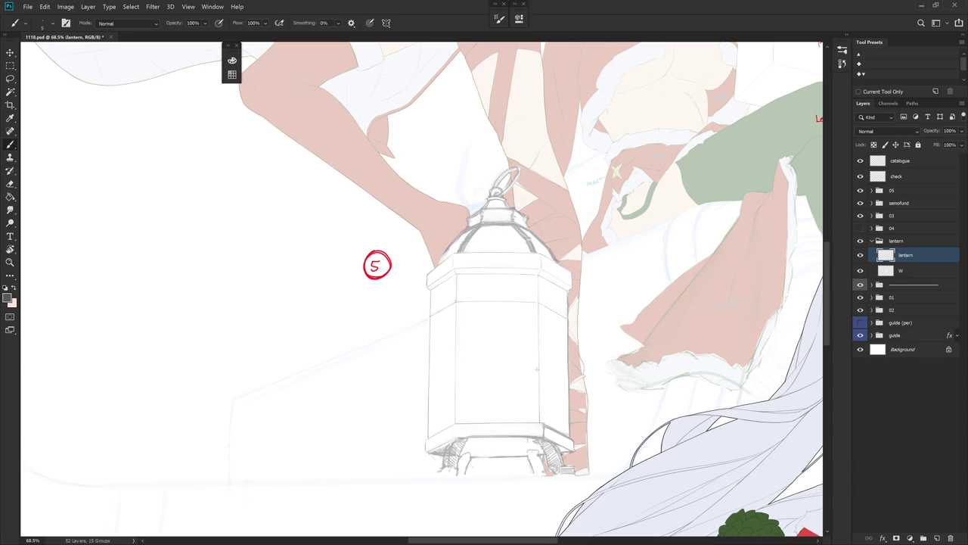
Tilt the canvas slightly and brush a thin line down the lantern's right edge.
{"action": "scroll", "coordinate": [569, 403], "scroll_direction": "down", "scroll_amount": 1}
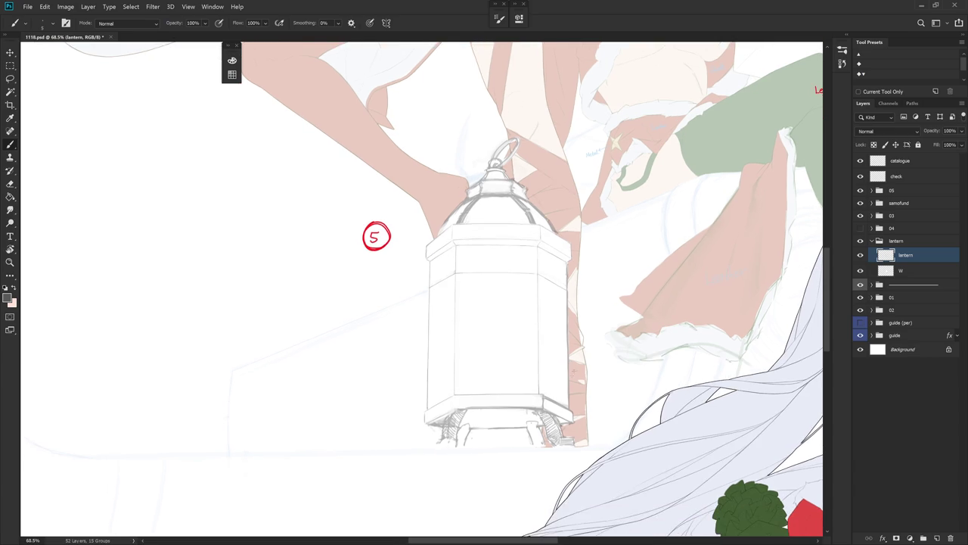
{"action": "scroll", "coordinate": [579, 360], "scroll_direction": "up", "scroll_amount": 3}
{"action": "key", "text": "e"}
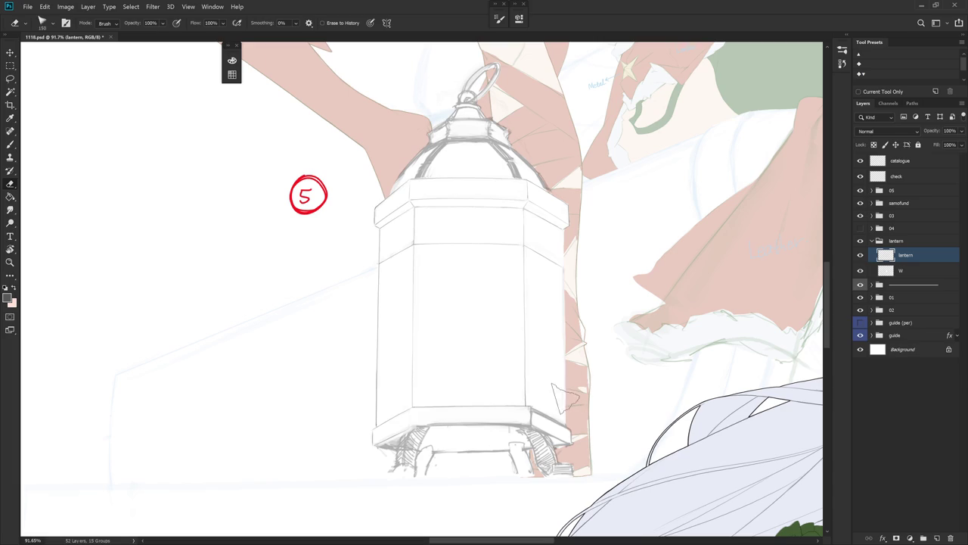
{"action": "key", "text": "r"}
{"action": "scroll", "coordinate": [616, 261], "scroll_direction": "up", "scroll_amount": 2}
{"action": "left_click_drag", "start_coordinate": [617, 261], "coordinate": [615, 250]}
{"action": "key", "text": "b"}
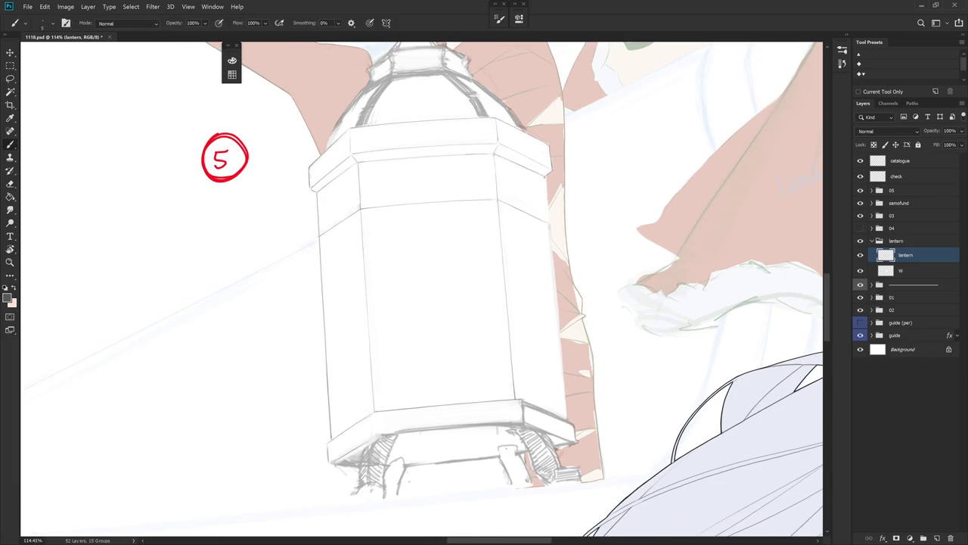
{"action": "left_click_drag", "start_coordinate": [546, 183], "coordinate": [565, 395]}
Rotate the canvas about 110° and back until the lantern lies flatter around its base brackets.
{"action": "key", "text": "r"}
{"action": "left_click_drag", "start_coordinate": [365, 446], "coordinate": [588, 278]}
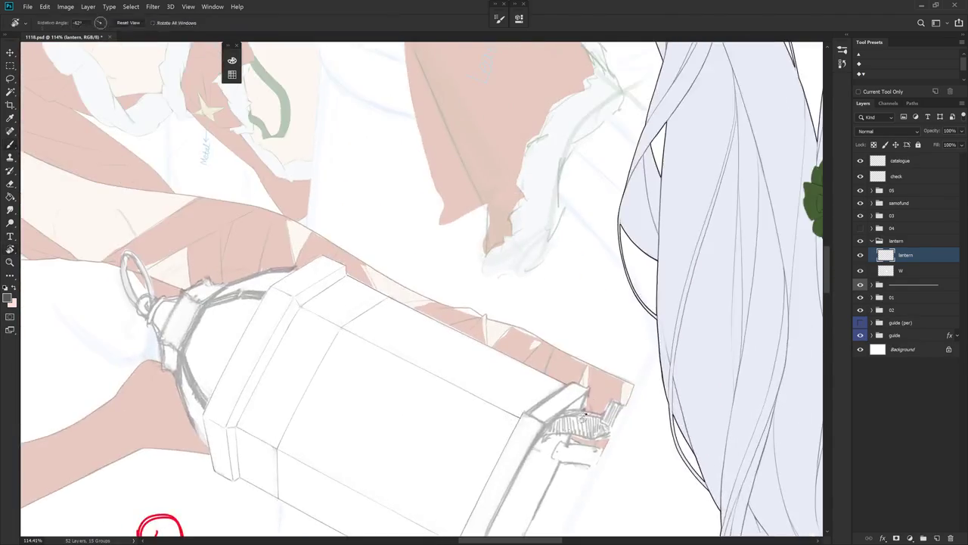
{"action": "key", "text": "l"}
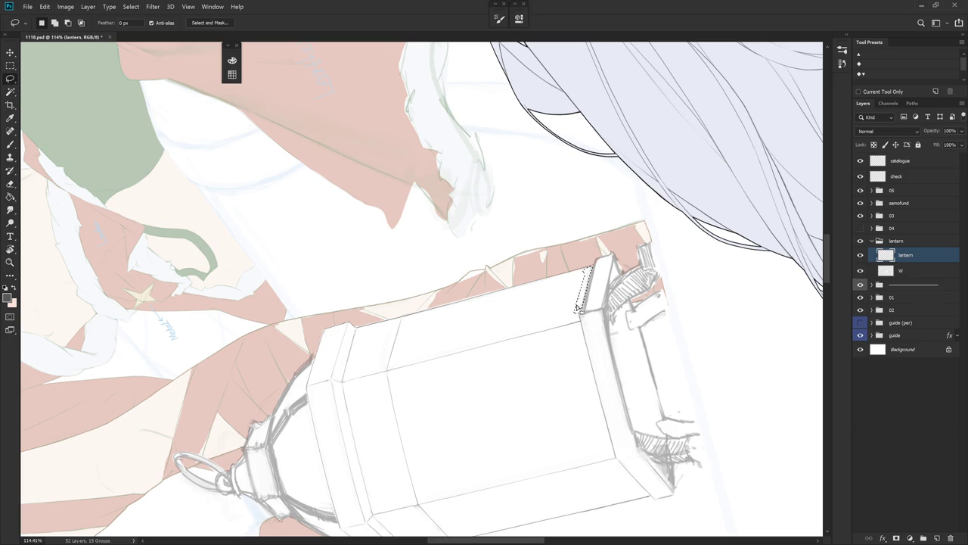
{"action": "mouse_move", "coordinate": [625, 365]}
{"action": "left_mouse_down"}
{"action": "mouse_move", "coordinate": [598, 396]}
{"action": "mouse_move", "coordinate": [681, 275]}
{"action": "left_mouse_up"}
{"action": "left_click_drag", "start_coordinate": [638, 359], "coordinate": [583, 320]}
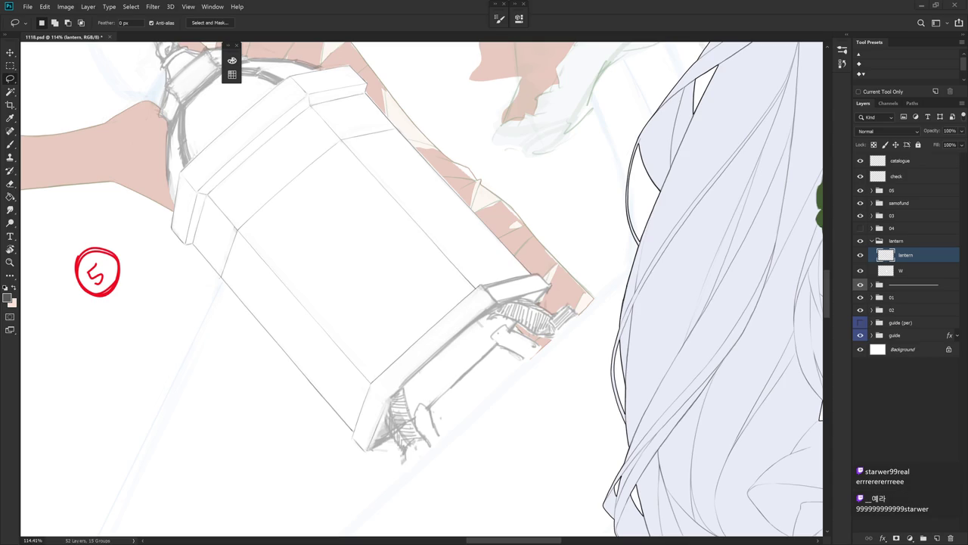
{"action": "mouse_move", "coordinate": [522, 342]}
{"action": "left_mouse_down"}
{"action": "mouse_move", "coordinate": [484, 288]}
{"action": "mouse_move", "coordinate": [514, 265]}
{"action": "left_mouse_up"}
{"action": "key", "text": "e"}
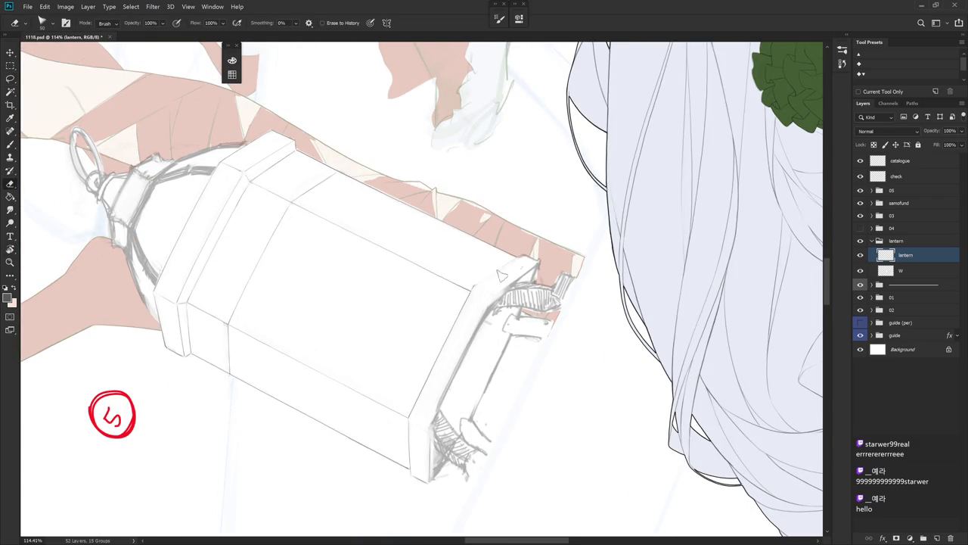
Draw a line down the lantern panel's left edge and a short stroke below its lower-left corner.
{"action": "key", "text": "r"}
{"action": "mouse_move", "coordinate": [522, 265]}
{"action": "left_mouse_down"}
{"action": "mouse_move", "coordinate": [573, 230]}
{"action": "mouse_move", "coordinate": [522, 250]}
{"action": "left_mouse_up"}
{"action": "scroll", "coordinate": [484, 288], "scroll_direction": "up", "scroll_amount": 3}
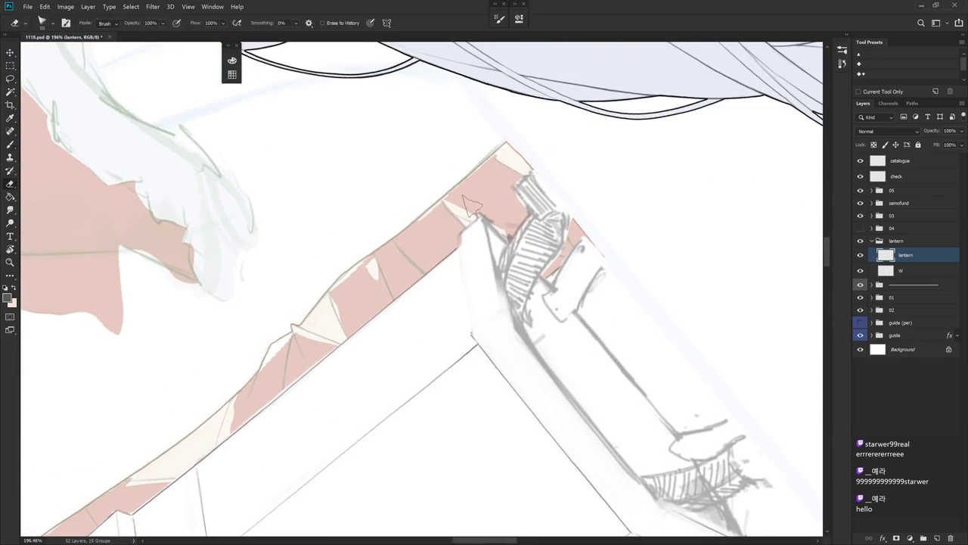
{"action": "key", "text": "b"}
{"action": "mouse_move", "coordinate": [458, 252]}
{"action": "left_mouse_down"}
{"action": "mouse_move", "coordinate": [471, 335]}
{"action": "mouse_move", "coordinate": [651, 325]}
{"action": "left_mouse_up"}
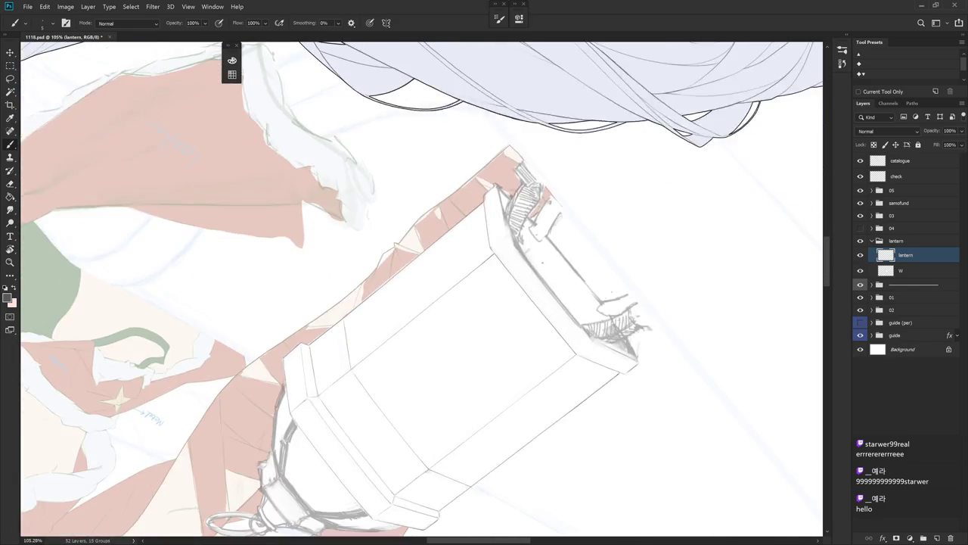
{"action": "scroll", "coordinate": [651, 326], "scroll_direction": "down", "scroll_amount": 3}
{"action": "scroll", "coordinate": [499, 284], "scroll_direction": "up", "scroll_amount": 2}
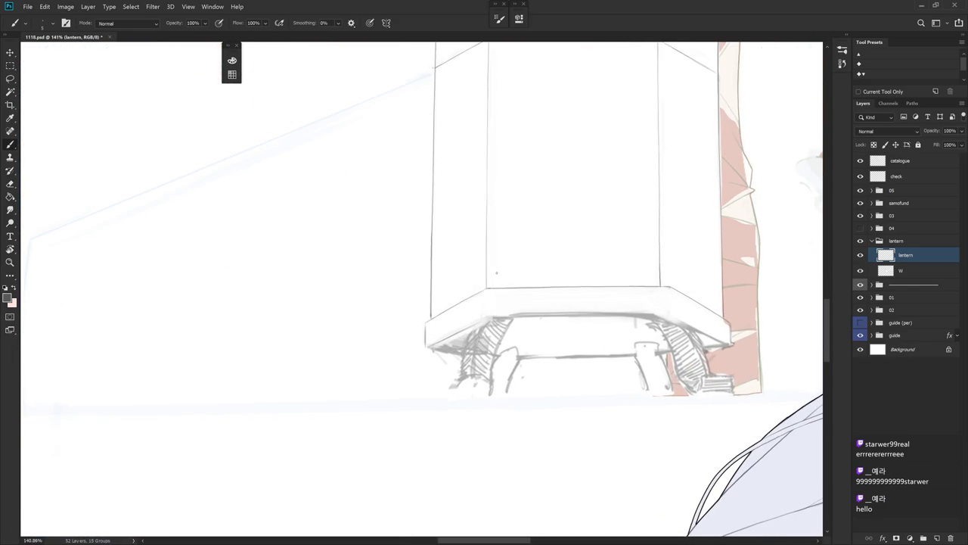
{"action": "left_click_drag", "start_coordinate": [485, 310], "coordinate": [486, 319]}
Turn the lantern horizontal and soften the grey strokes along its left edge.
{"action": "key", "text": "r"}
{"action": "left_click_drag", "start_coordinate": [447, 189], "coordinate": [538, 304]}
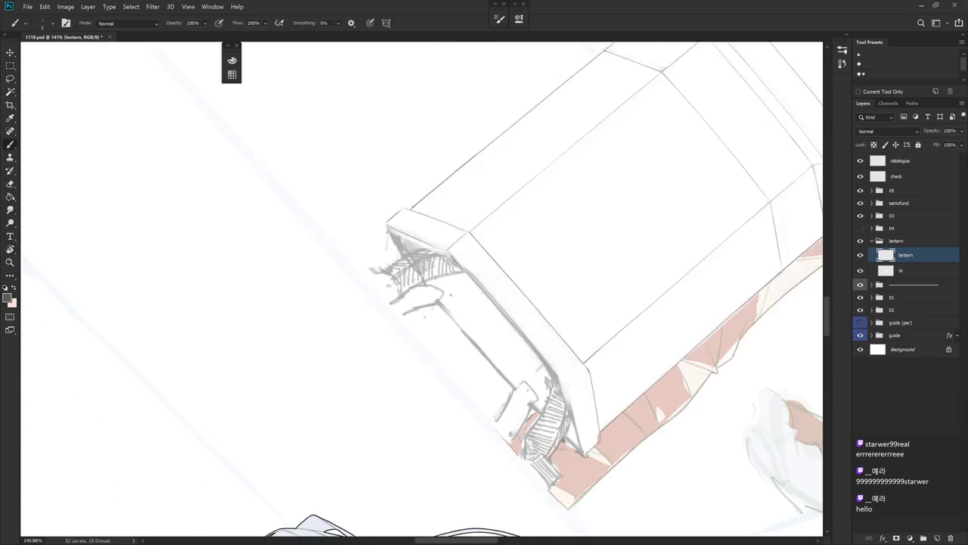
{"action": "left_click_drag", "start_coordinate": [473, 240], "coordinate": [489, 394]}
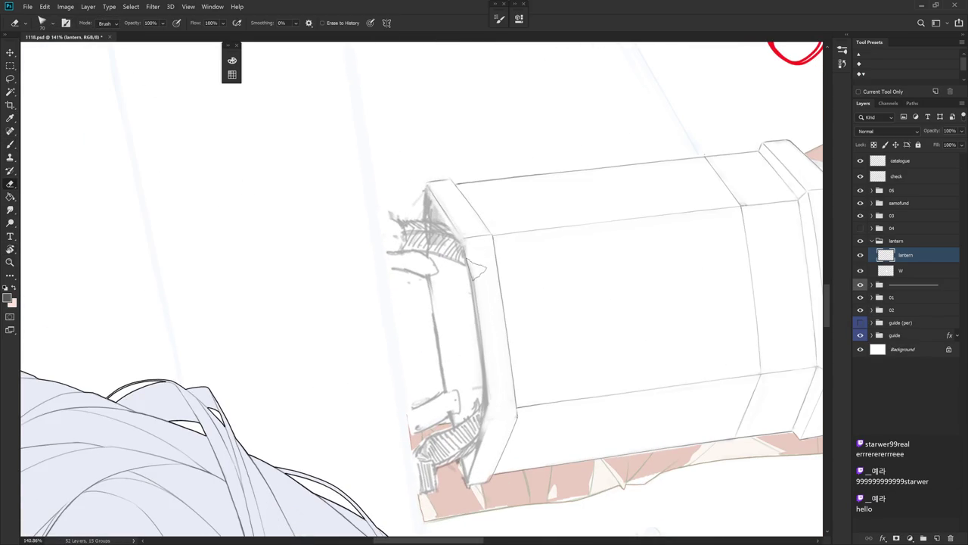
{"action": "left_click_drag", "start_coordinate": [476, 316], "coordinate": [490, 393]}
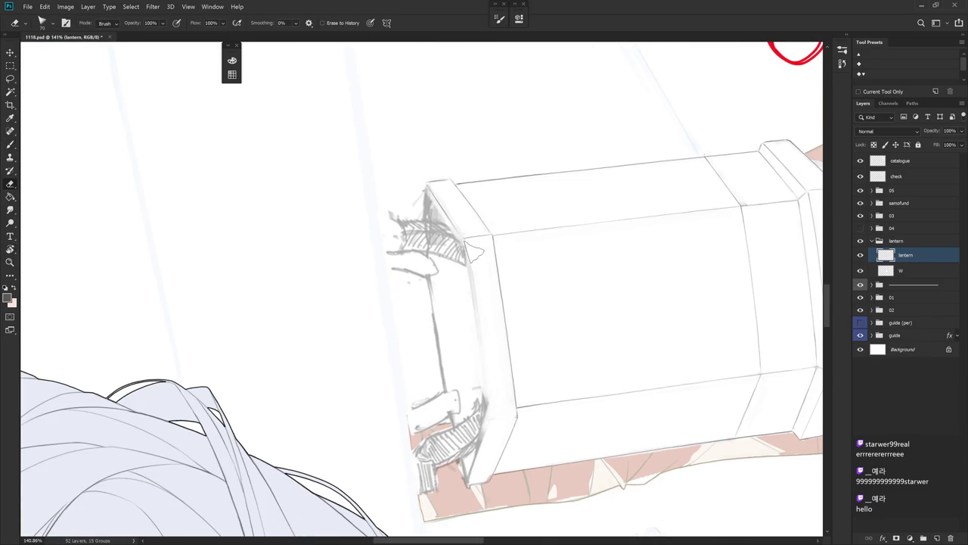
{"action": "left_click_drag", "start_coordinate": [478, 250], "coordinate": [493, 409]}
Redraw a clean thin line down the lantern's left edge, undoing two attempts.
{"action": "key", "text": "b"}
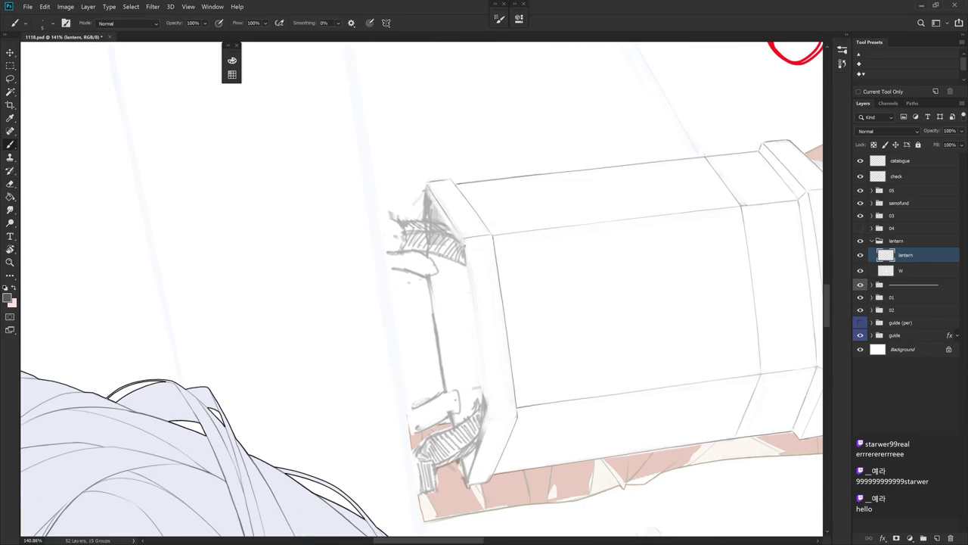
{"action": "left_click_drag", "start_coordinate": [466, 260], "coordinate": [469, 277]}
{"action": "left_click_drag", "start_coordinate": [474, 310], "coordinate": [489, 419]}
{"action": "key", "text": "ctrl+z"}
{"action": "left_click_drag", "start_coordinate": [464, 247], "coordinate": [488, 404]}
{"action": "key", "text": "ctrl+z"}
{"action": "left_click_drag", "start_coordinate": [464, 239], "coordinate": [487, 402]}
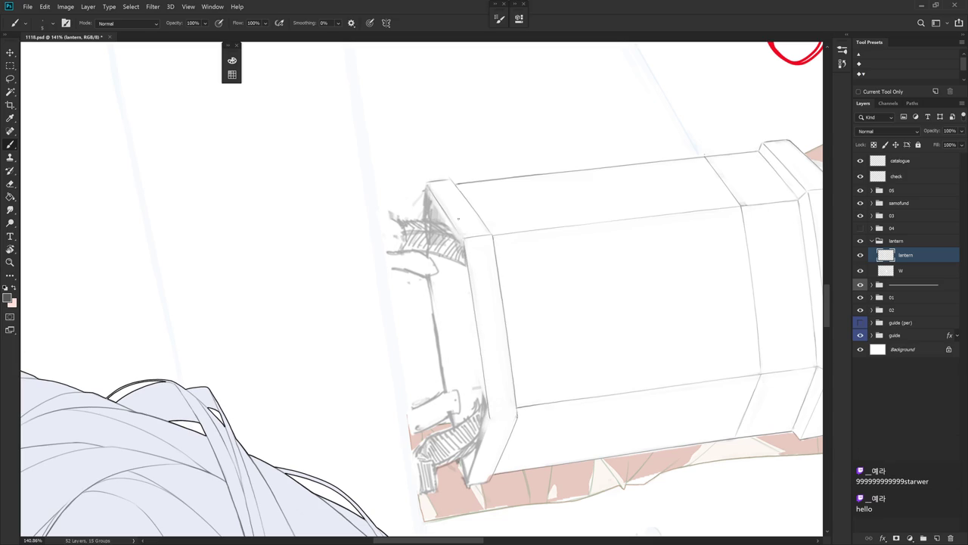
{"action": "left_click_drag", "start_coordinate": [466, 264], "coordinate": [482, 367]}
Rotate and pan the canvas from upright until the lantern lies sideways.
{"action": "left_click_drag", "start_coordinate": [301, 379], "coordinate": [491, 422]}
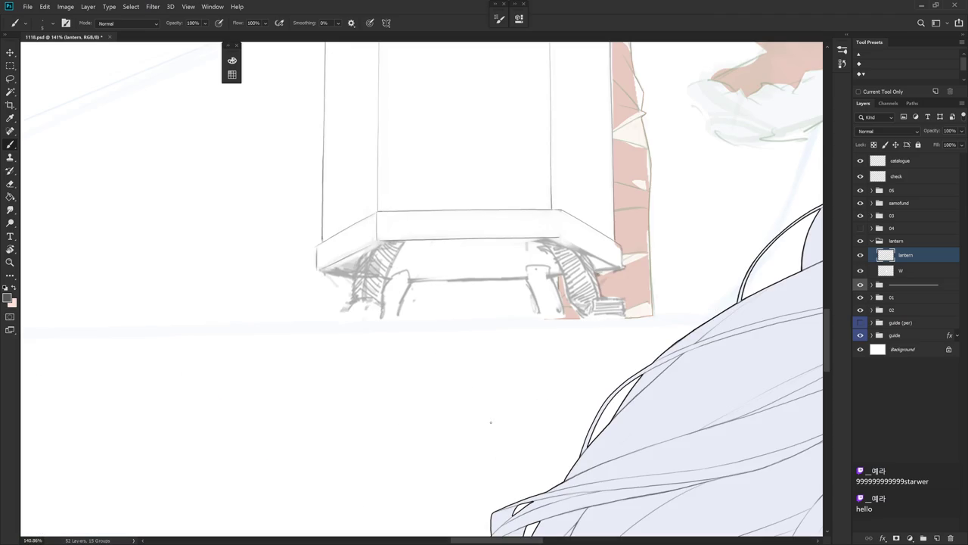
{"action": "scroll", "coordinate": [537, 250], "scroll_direction": "up", "scroll_amount": 1}
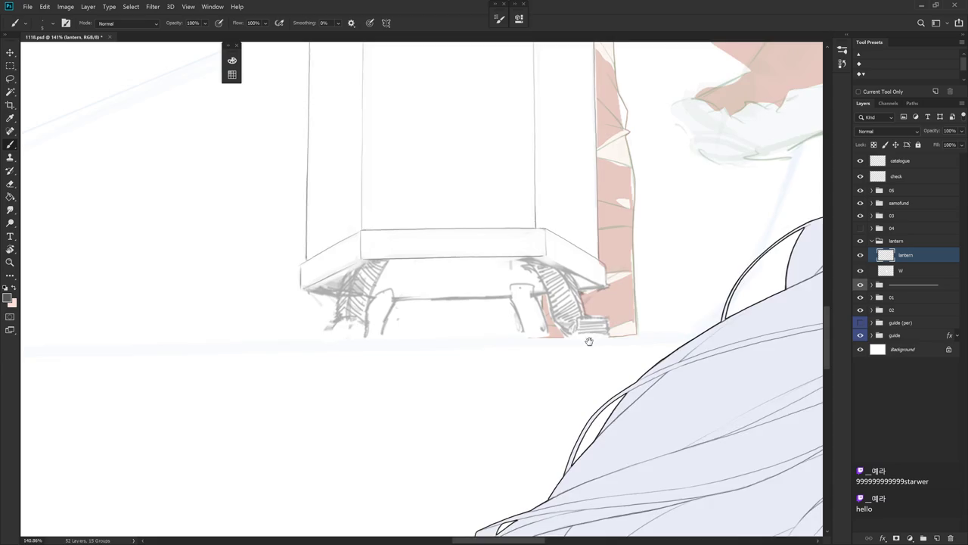
{"action": "mouse_move", "coordinate": [588, 340]}
{"action": "left_mouse_down"}
{"action": "mouse_move", "coordinate": [461, 395]}
{"action": "mouse_move", "coordinate": [558, 199]}
{"action": "mouse_move", "coordinate": [467, 161]}
{"action": "left_mouse_up"}
{"action": "key", "text": "e"}
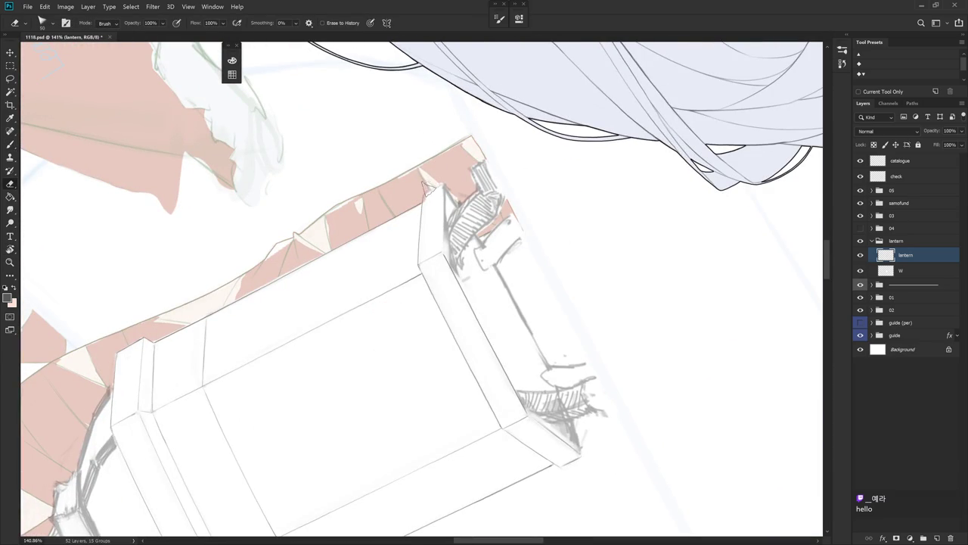
{"action": "mouse_move", "coordinate": [435, 181]}
{"action": "left_mouse_down"}
{"action": "mouse_move", "coordinate": [551, 264]}
{"action": "mouse_move", "coordinate": [513, 327]}
{"action": "left_mouse_up"}
{"action": "key", "text": "b"}
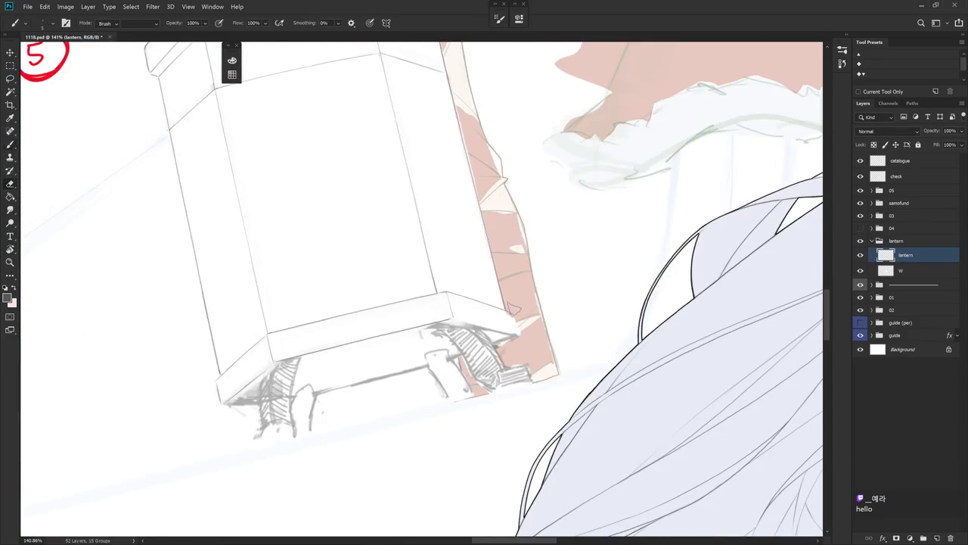
{"action": "key", "text": "e"}
{"action": "key", "text": "b"}
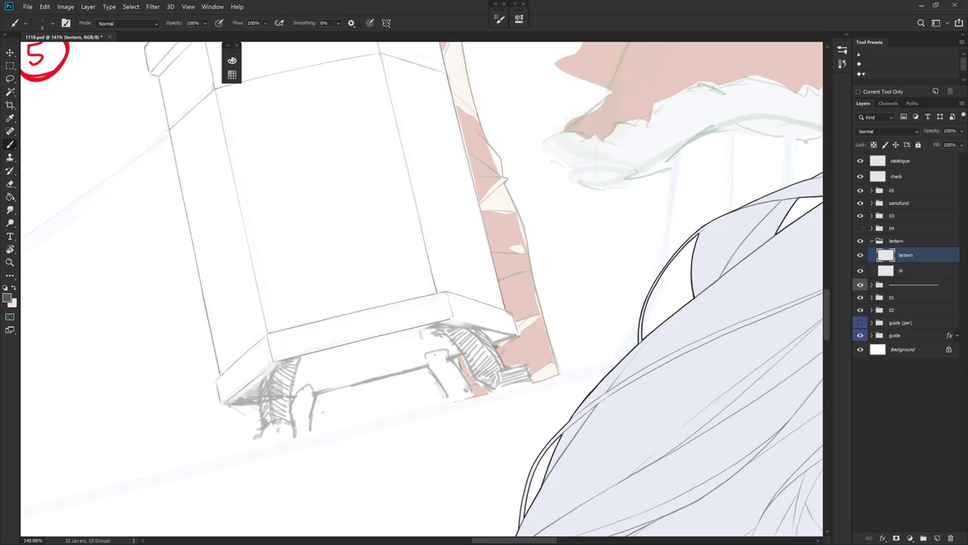
{"action": "scroll", "coordinate": [516, 363], "scroll_direction": "down", "scroll_amount": 2}
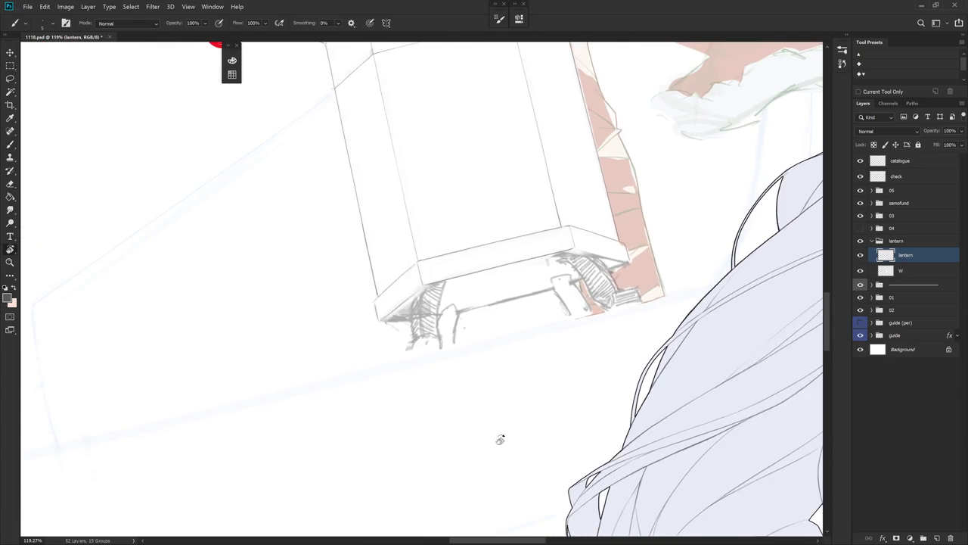
{"action": "left_click_drag", "start_coordinate": [500, 440], "coordinate": [598, 249]}
Erase small marks near the right corner and add a short grey stroke at the lower corner.
{"action": "key", "text": "e"}
{"action": "mouse_move", "coordinate": [431, 306]}
{"action": "left_mouse_down"}
{"action": "mouse_move", "coordinate": [448, 333]}
{"action": "mouse_move", "coordinate": [557, 248]}
{"action": "left_mouse_up"}
{"action": "key", "text": "b"}
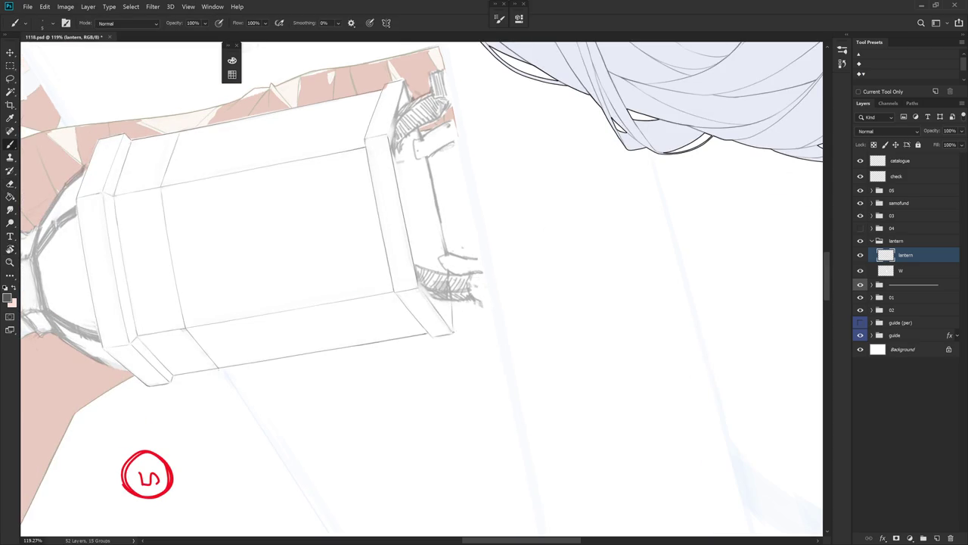
{"action": "left_click_drag", "start_coordinate": [452, 303], "coordinate": [452, 330]}
{"action": "key", "text": "ctrl+z"}
{"action": "left_click_drag", "start_coordinate": [452, 303], "coordinate": [453, 332]}
{"action": "key", "text": "r"}
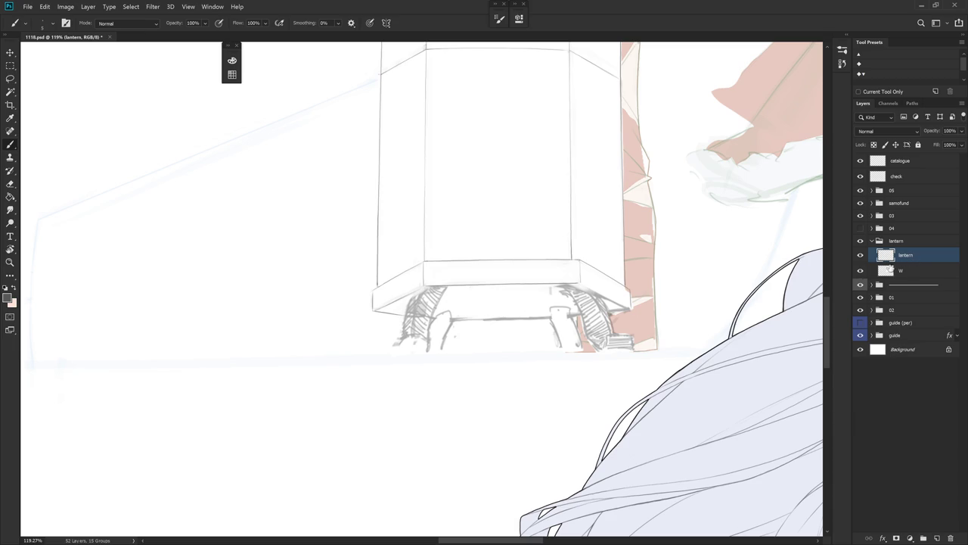
Lighten the small red marks beside the lantern's bracket.
{"action": "mouse_move", "coordinate": [645, 343]}
{"action": "left_mouse_down"}
{"action": "mouse_move", "coordinate": [620, 381]}
{"action": "mouse_move", "coordinate": [499, 318]}
{"action": "left_mouse_up"}
{"action": "key", "text": "e"}
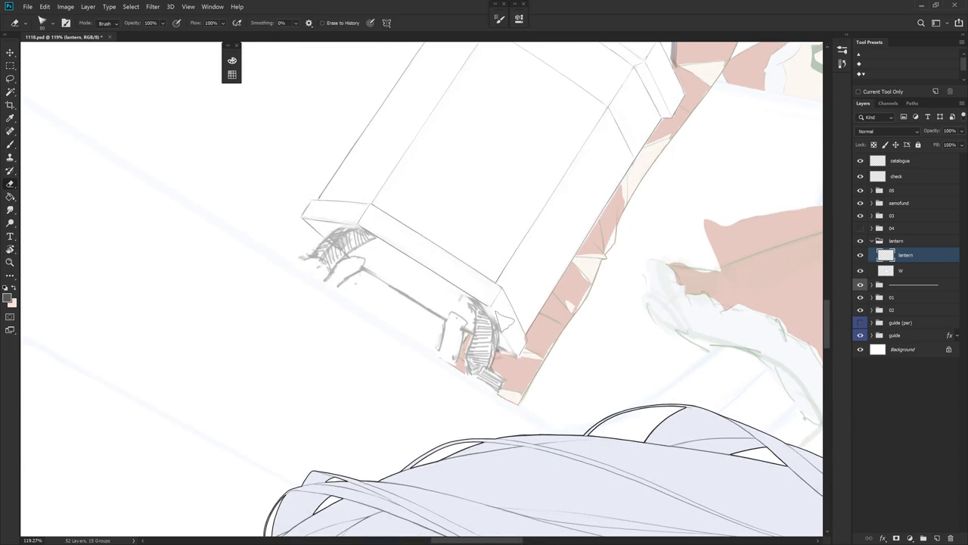
{"action": "scroll", "coordinate": [484, 303], "scroll_direction": "up", "scroll_amount": 2}
{"action": "key", "text": "b"}
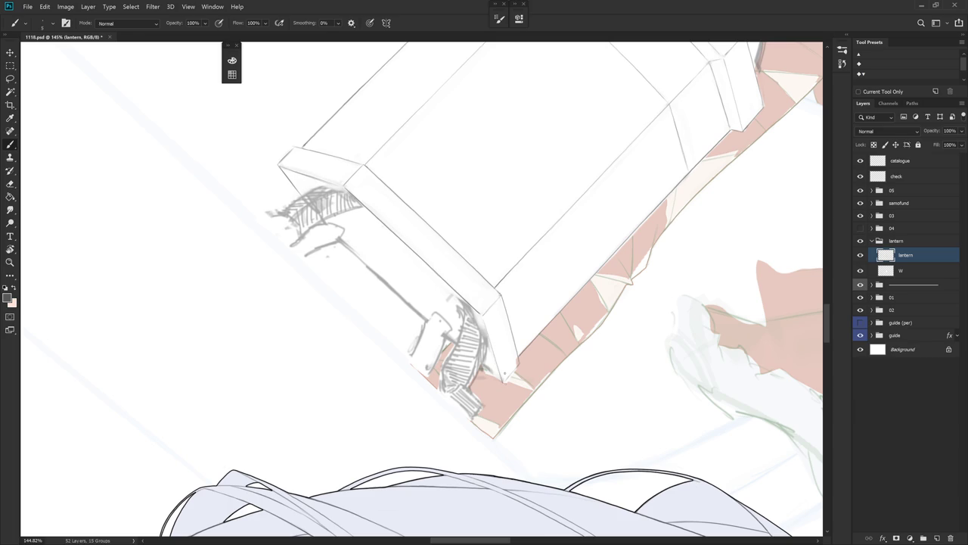
{"action": "left_click_drag", "start_coordinate": [522, 356], "coordinate": [541, 266]}
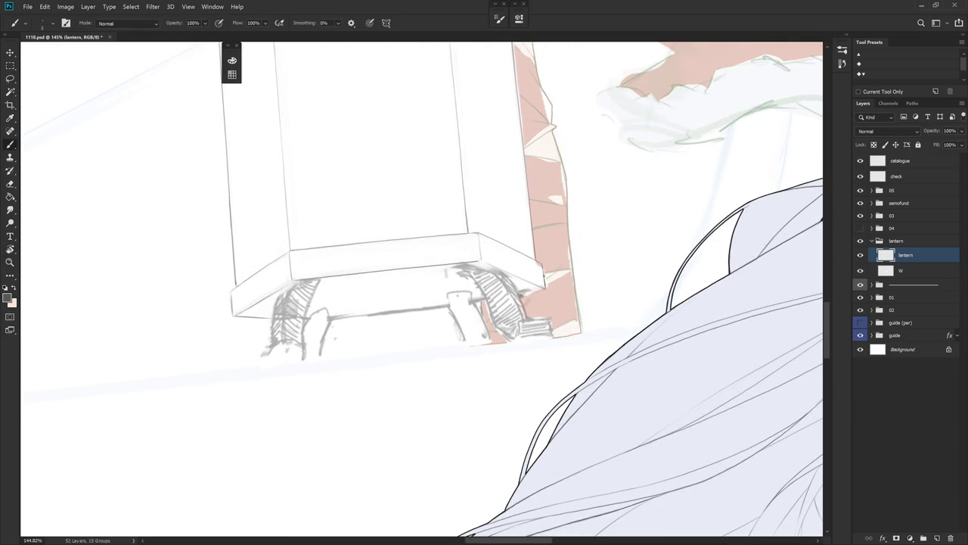
{"action": "key", "text": "e"}
{"action": "left_click_drag", "start_coordinate": [549, 268], "coordinate": [443, 175]}
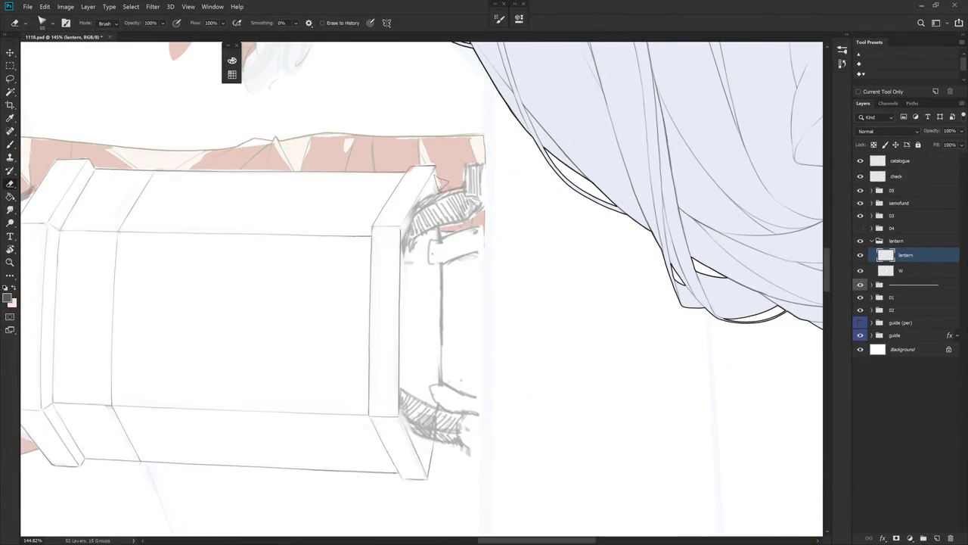
{"action": "key", "text": "b"}
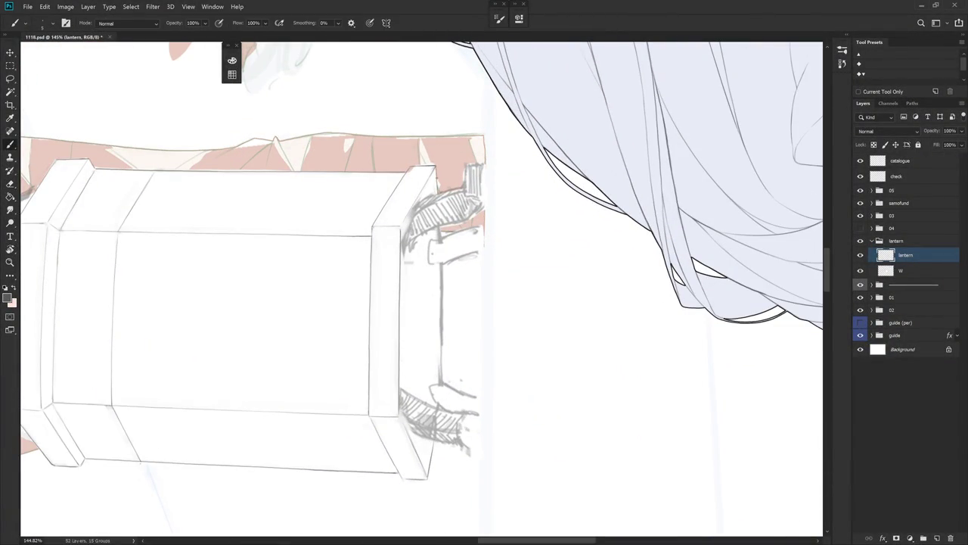
{"action": "key", "text": "e"}
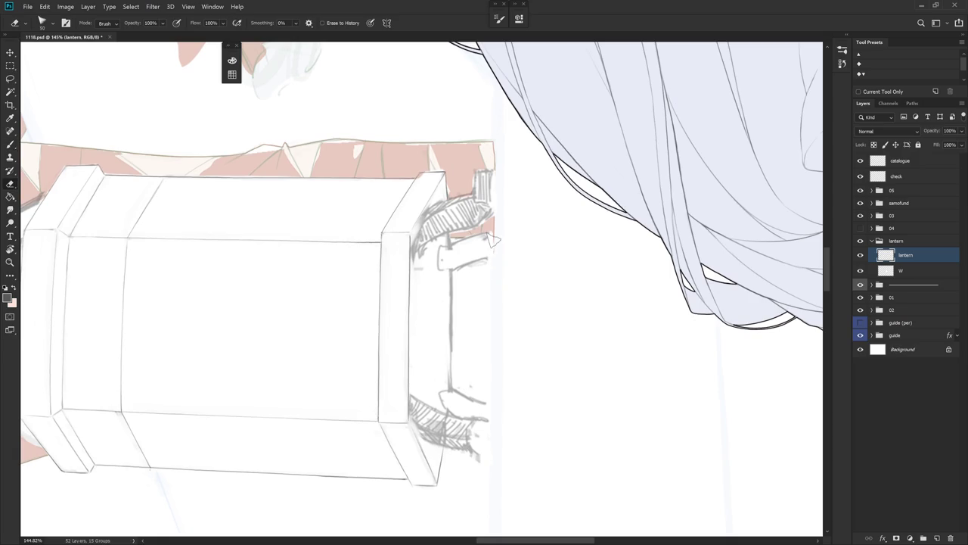
{"action": "left_click_drag", "start_coordinate": [449, 239], "coordinate": [463, 232]}
{"action": "key", "text": "b"}
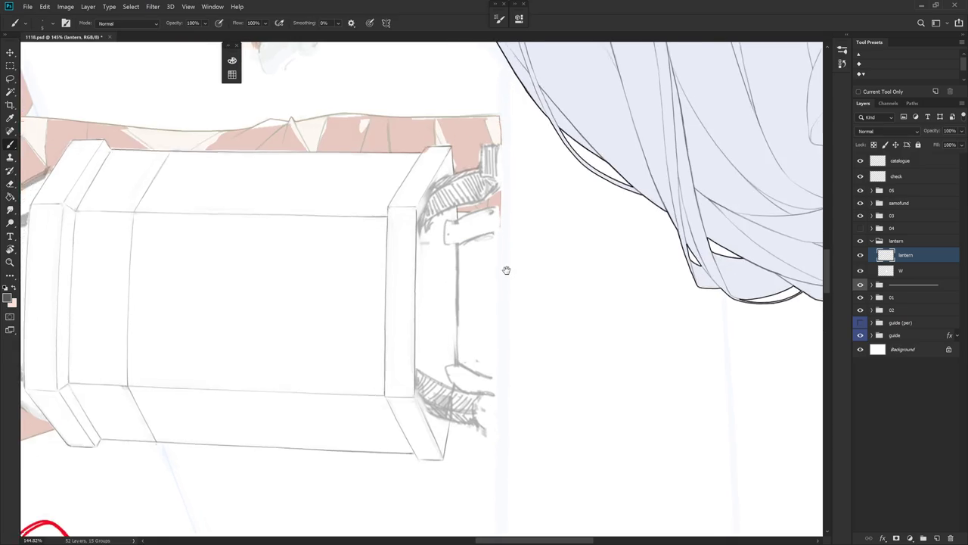
Draw a thin vertical line down the lantern's base leg.
{"action": "mouse_move", "coordinate": [497, 294]}
{"action": "left_mouse_down"}
{"action": "mouse_move", "coordinate": [458, 250]}
{"action": "mouse_move", "coordinate": [465, 304]}
{"action": "mouse_move", "coordinate": [500, 269]}
{"action": "mouse_move", "coordinate": [473, 327]}
{"action": "left_mouse_up"}
{"action": "key", "text": "e"}
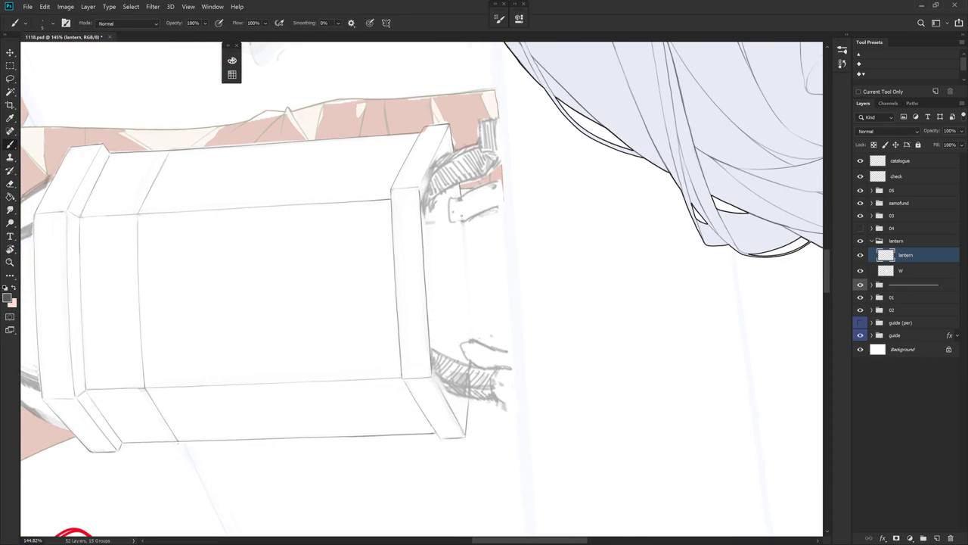
{"action": "key", "text": "b"}
{"action": "mouse_move", "coordinate": [466, 261]}
{"action": "left_mouse_down"}
{"action": "mouse_move", "coordinate": [473, 333]}
{"action": "mouse_move", "coordinate": [507, 368]}
{"action": "left_mouse_up"}
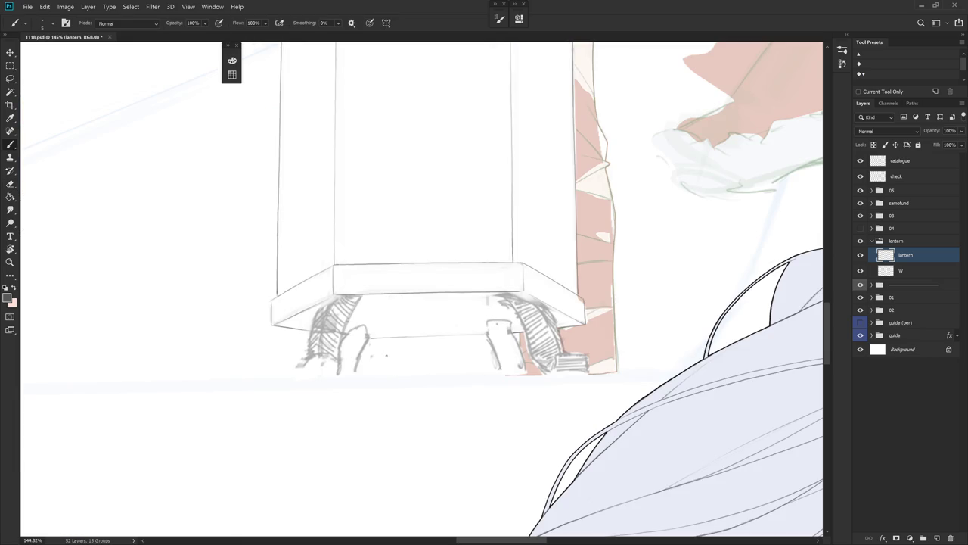
{"action": "key", "text": "e"}
{"action": "scroll", "coordinate": [475, 393], "scroll_direction": "down", "scroll_amount": 3}
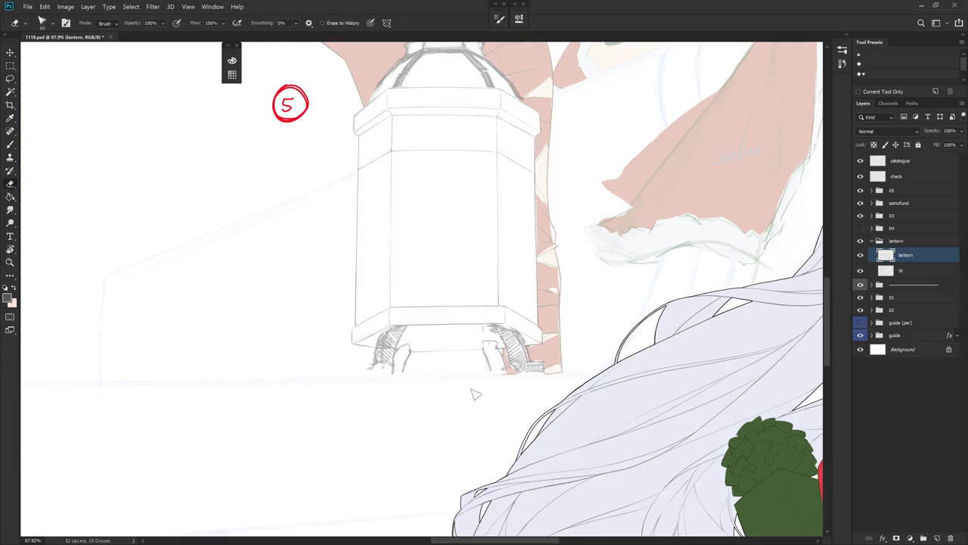
Rotate the canvas about 30° and add a short thin stroke on the lantern's right side.
{"action": "left_click_drag", "start_coordinate": [475, 394], "coordinate": [540, 210]}
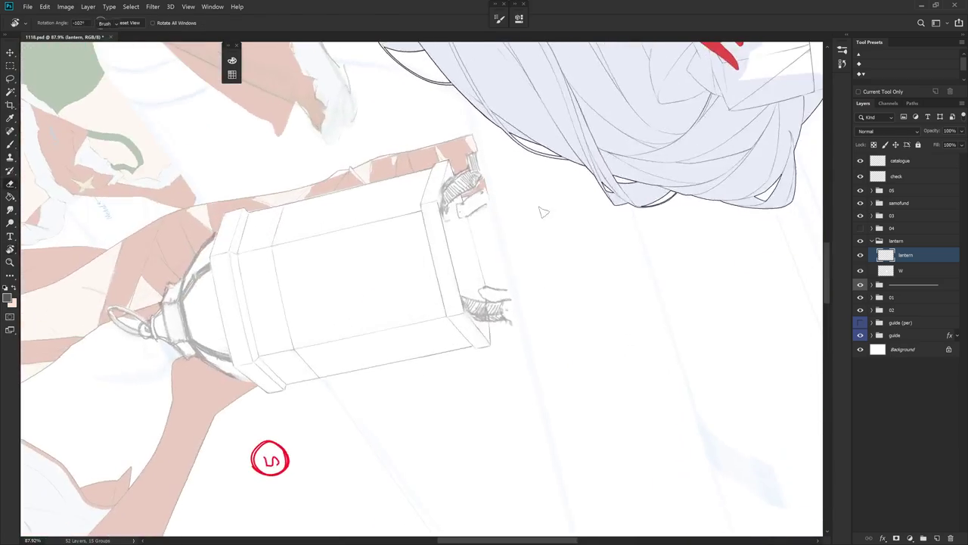
{"action": "scroll", "coordinate": [514, 222], "scroll_direction": "up", "scroll_amount": 2}
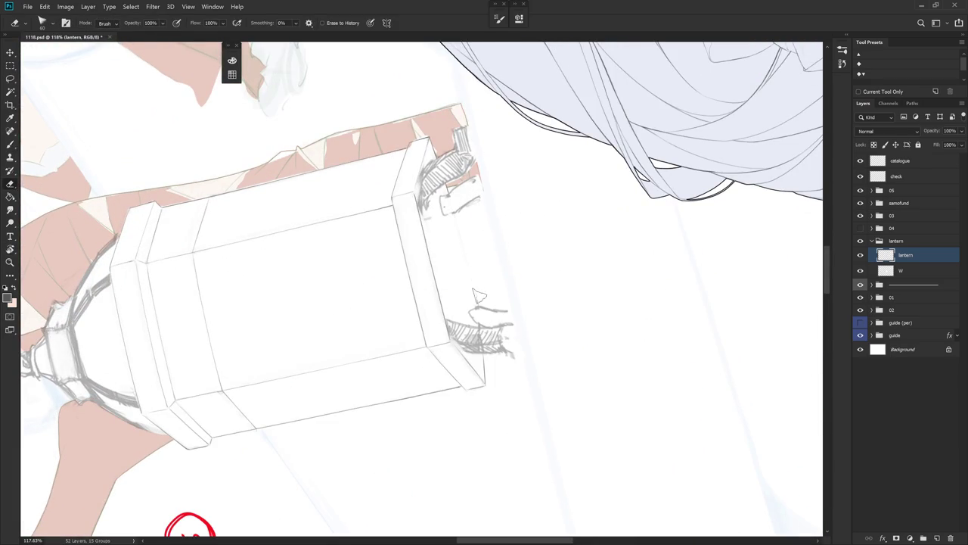
{"action": "key", "text": "r"}
{"action": "left_click_drag", "start_coordinate": [512, 246], "coordinate": [527, 244]}
{"action": "key", "text": "b"}
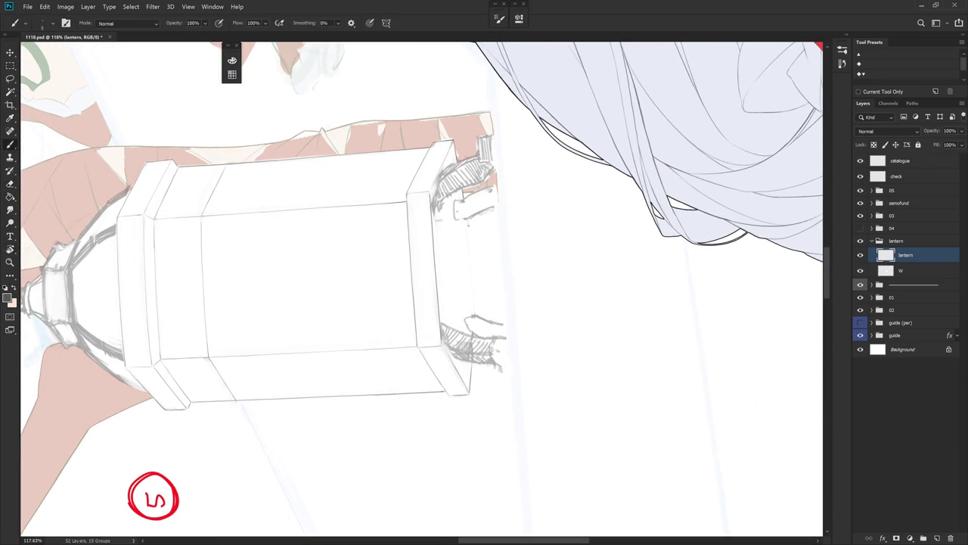
{"action": "mouse_move", "coordinate": [473, 278]}
{"action": "left_mouse_down"}
{"action": "mouse_move", "coordinate": [473, 303]}
{"action": "mouse_move", "coordinate": [488, 239]}
{"action": "left_mouse_up"}
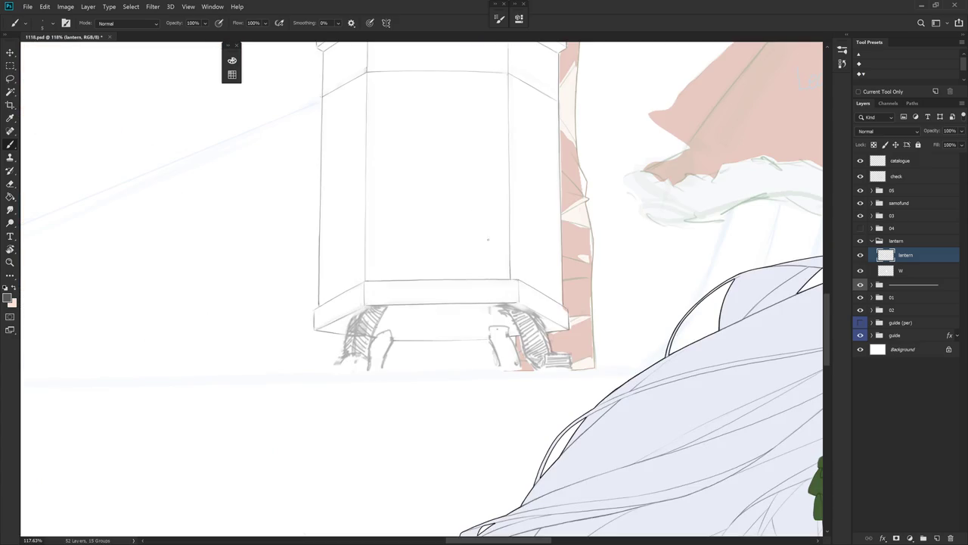
Lasso-select along the lantern's lower-left edge, then turn the view upright to see the whole lantern.
{"action": "mouse_move", "coordinate": [475, 357]}
{"action": "left_mouse_down"}
{"action": "mouse_move", "coordinate": [521, 396]}
{"action": "mouse_move", "coordinate": [562, 389]}
{"action": "left_mouse_up"}
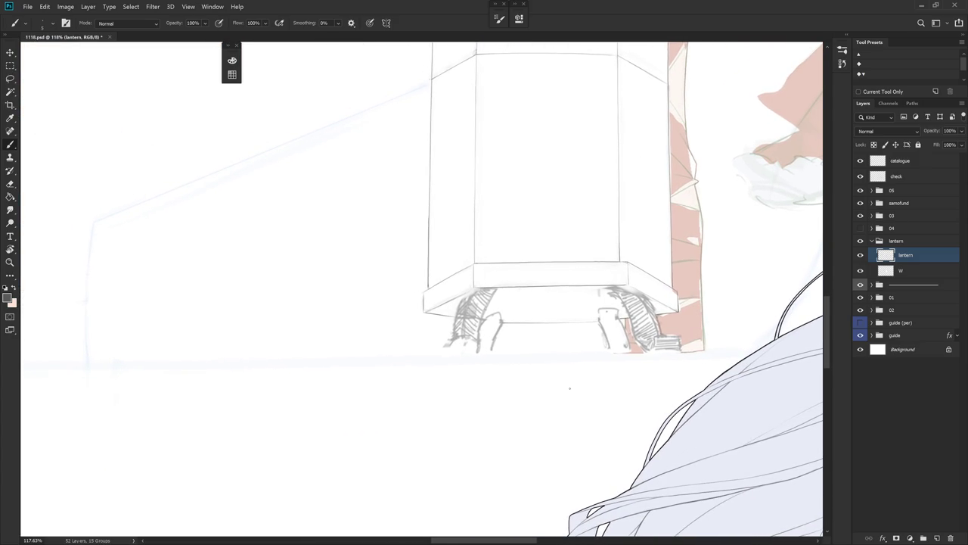
{"action": "key", "text": "e"}
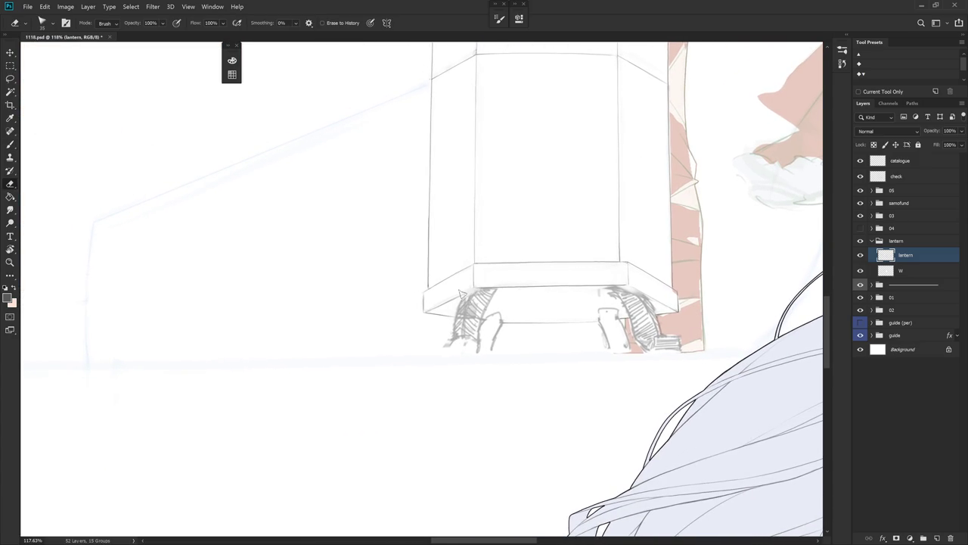
{"action": "key", "text": "l"}
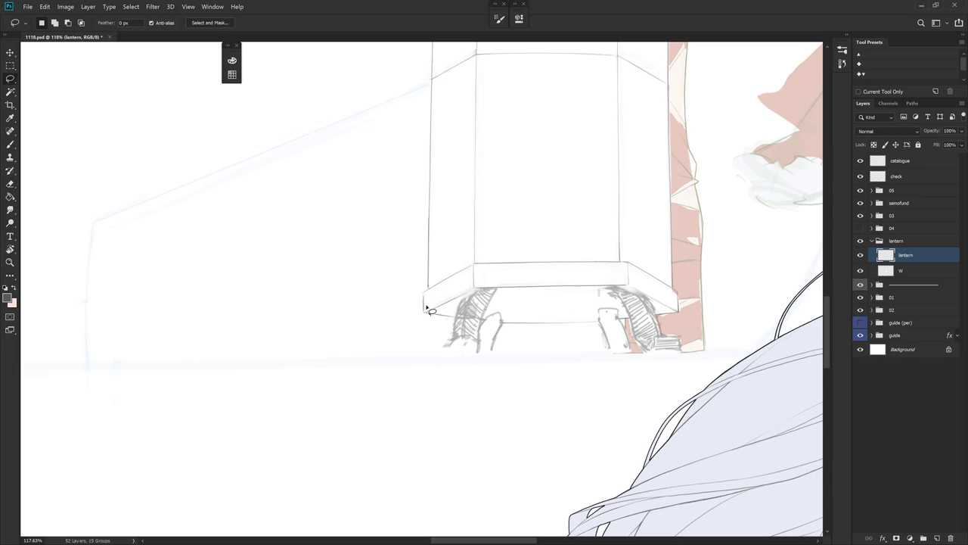
{"action": "left_click_drag", "start_coordinate": [426, 306], "coordinate": [483, 278]}
{"action": "mouse_move", "coordinate": [482, 278]}
{"action": "left_mouse_down"}
{"action": "mouse_move", "coordinate": [516, 334]}
{"action": "mouse_move", "coordinate": [448, 188]}
{"action": "left_mouse_up"}
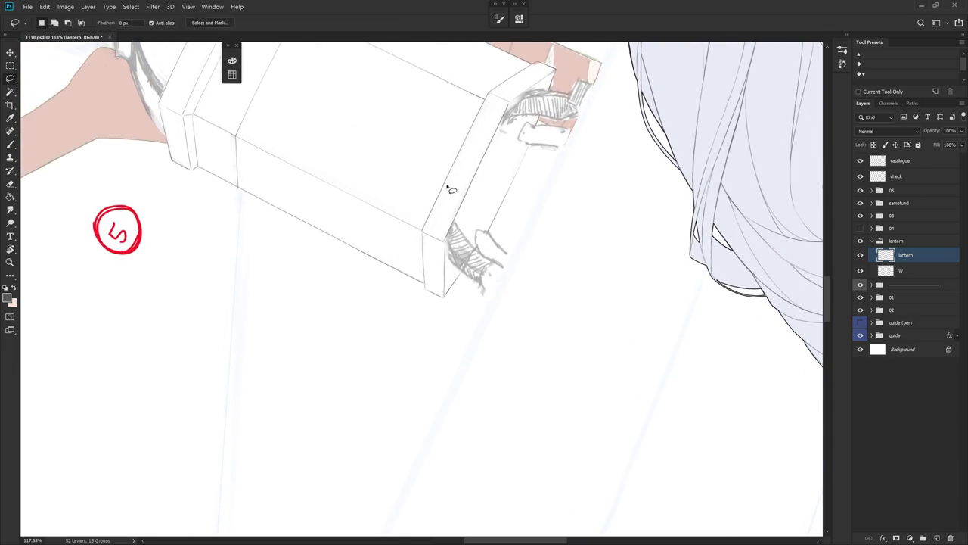
{"action": "key", "text": "b"}
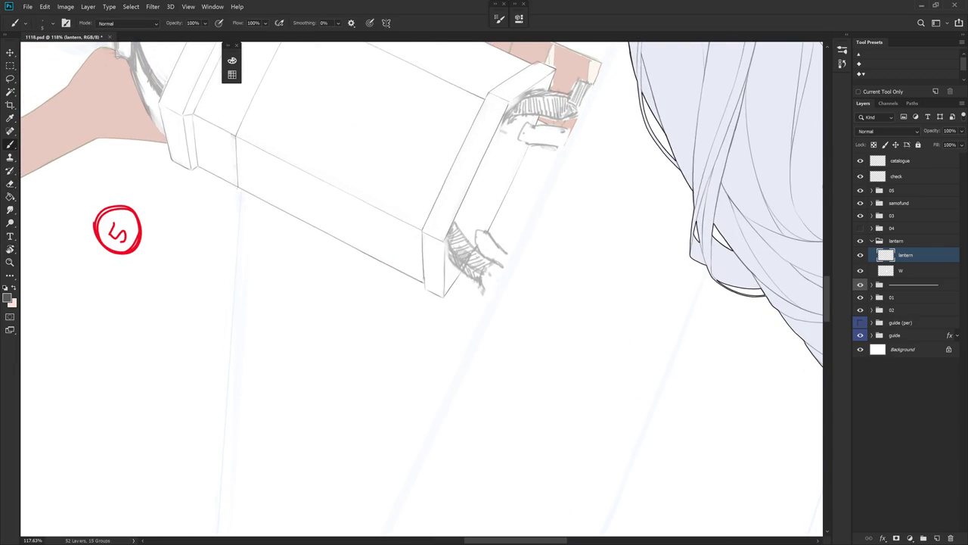
{"action": "mouse_move", "coordinate": [484, 303]}
{"action": "left_mouse_down"}
{"action": "mouse_move", "coordinate": [508, 357]}
{"action": "mouse_move", "coordinate": [580, 331]}
{"action": "mouse_move", "coordinate": [540, 418]}
{"action": "left_mouse_up"}
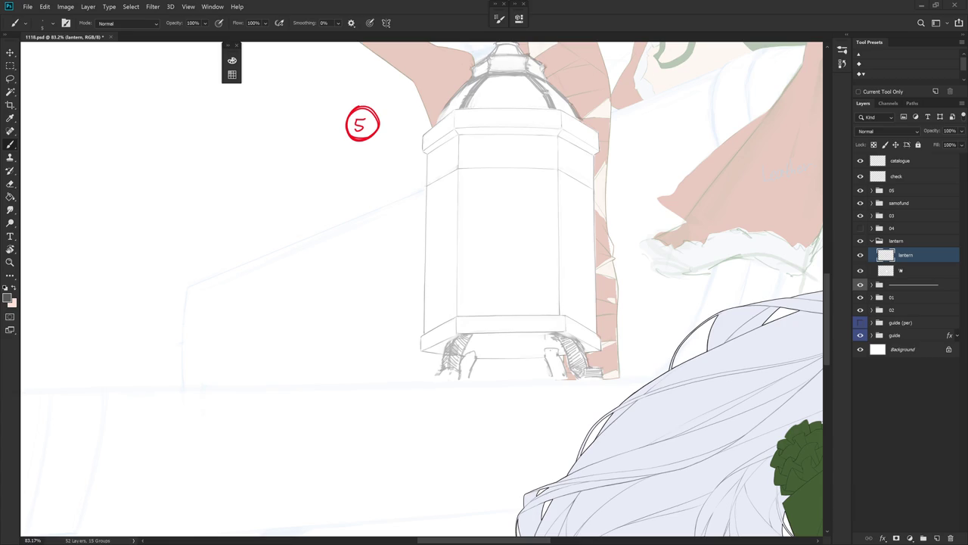
Lighten the hatching on the lantern's left base leg.
{"action": "scroll", "coordinate": [495, 393], "scroll_direction": "up", "scroll_amount": 2}
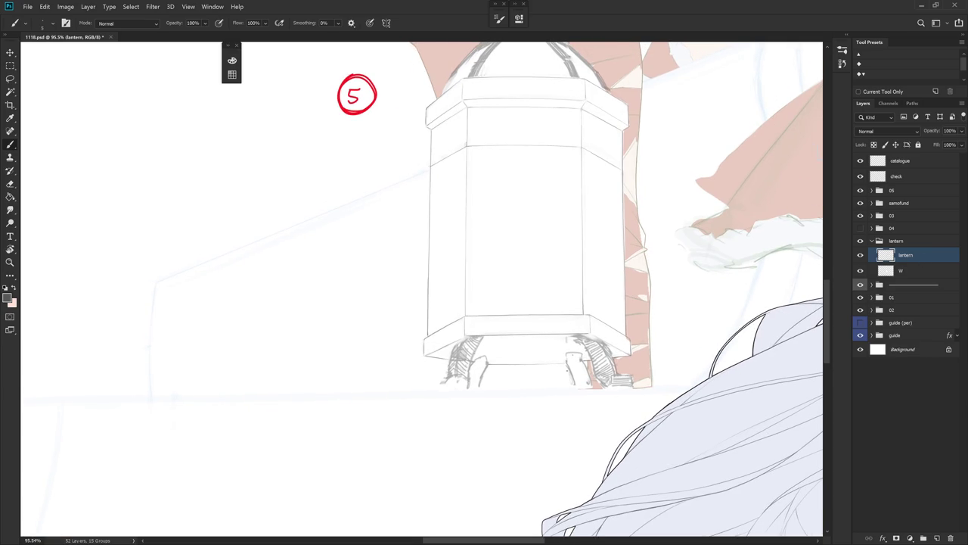
{"action": "key", "text": "r"}
{"action": "left_click_drag", "start_coordinate": [519, 406], "coordinate": [552, 348]}
{"action": "key", "text": "e"}
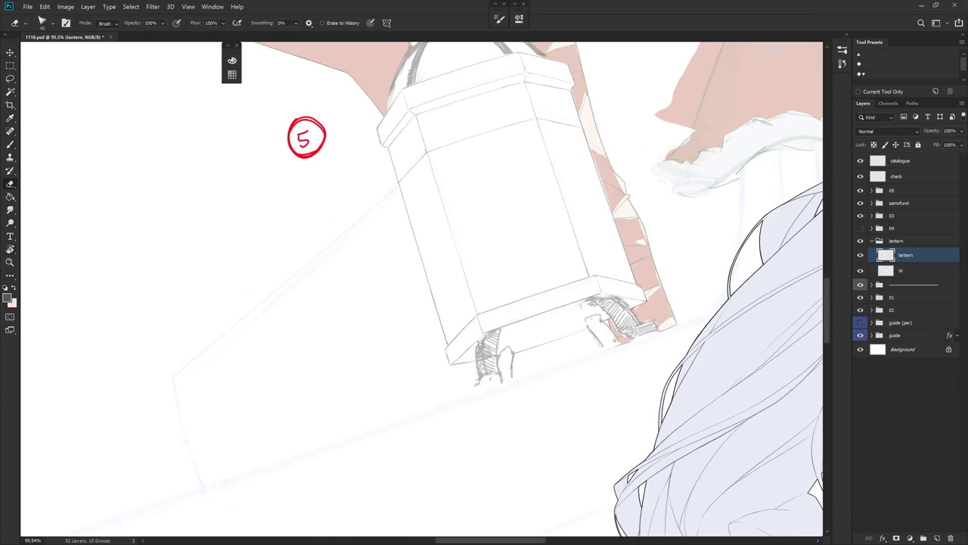
{"action": "left_click_drag", "start_coordinate": [481, 340], "coordinate": [480, 377]}
{"action": "left_click_drag", "start_coordinate": [479, 342], "coordinate": [480, 381]}
{"action": "scroll", "coordinate": [480, 381], "scroll_direction": "up", "scroll_amount": 3}
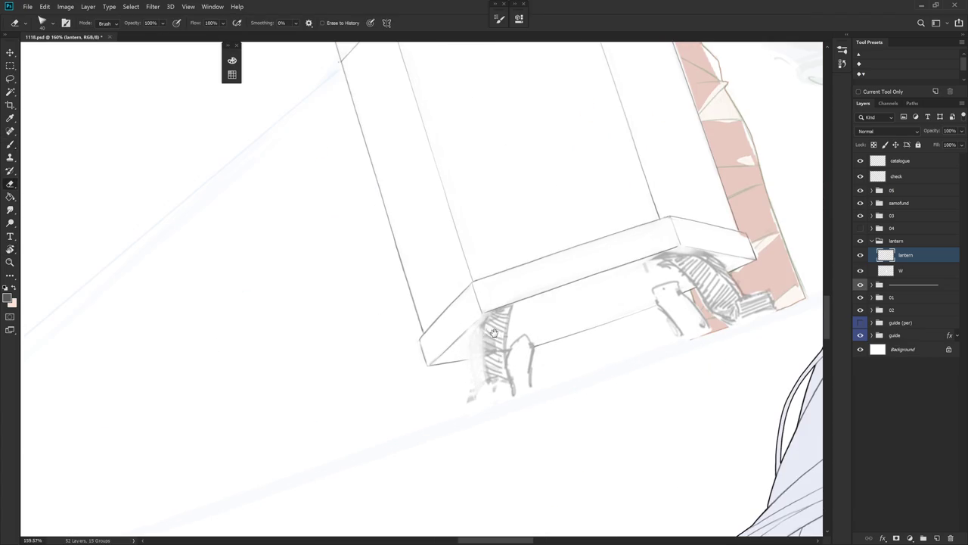
Sketch a thin curved stroke beside the left leg, retrying it several times.
{"action": "key", "text": "b"}
{"action": "left_click_drag", "start_coordinate": [470, 346], "coordinate": [471, 374]}
{"action": "key", "text": "ctrl+z"}
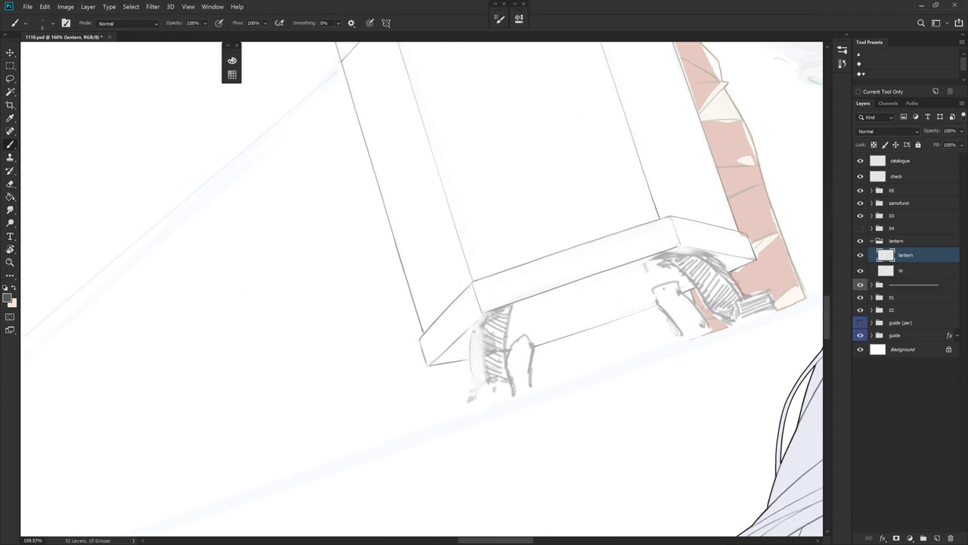
{"action": "key", "text": "ctrl+z"}
{"action": "left_click_drag", "start_coordinate": [470, 335], "coordinate": [472, 387]}
{"action": "key", "text": "ctrl+z"}
{"action": "left_click_drag", "start_coordinate": [469, 351], "coordinate": [474, 389]}
Erase part of the leg hatching and add faint lines along the lower leg.
{"action": "key", "text": "e"}
{"action": "mouse_move", "coordinate": [495, 305]}
{"action": "left_mouse_down"}
{"action": "mouse_move", "coordinate": [492, 374]}
{"action": "mouse_move", "coordinate": [491, 326]}
{"action": "left_mouse_up"}
{"action": "key", "text": "b"}
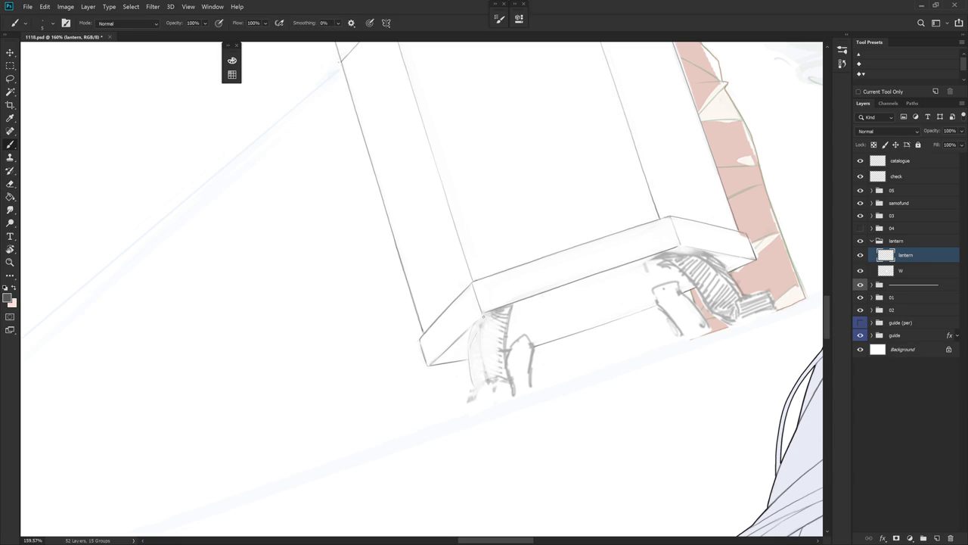
{"action": "left_click_drag", "start_coordinate": [481, 331], "coordinate": [484, 371]}
{"action": "key", "text": "ctrl+z"}
{"action": "key", "text": "ctrl+z"}
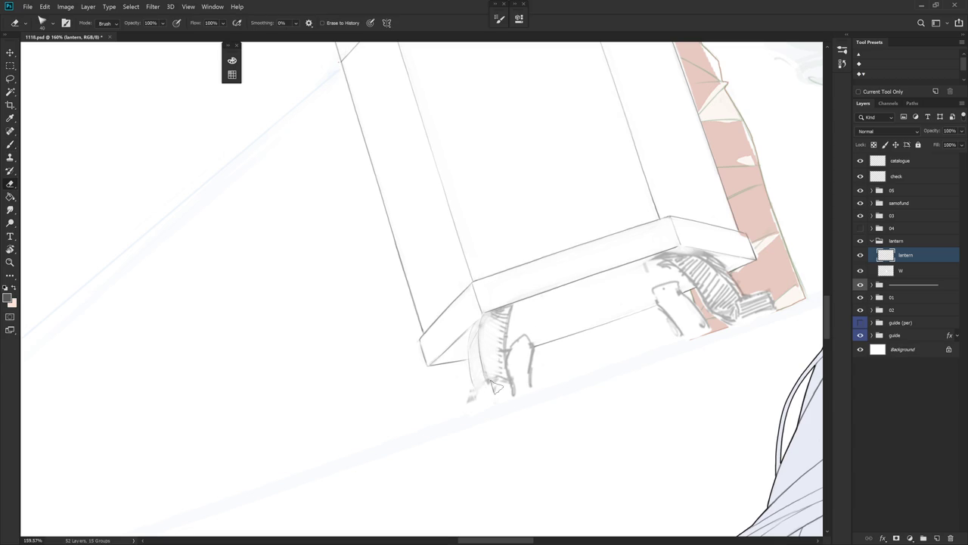
{"action": "left_click_drag", "start_coordinate": [484, 372], "coordinate": [470, 416]}
Erase faint strokes below the lantern's left leg and sketch a short stroke at its bottom.
{"action": "left_click", "coordinate": [860, 228]}
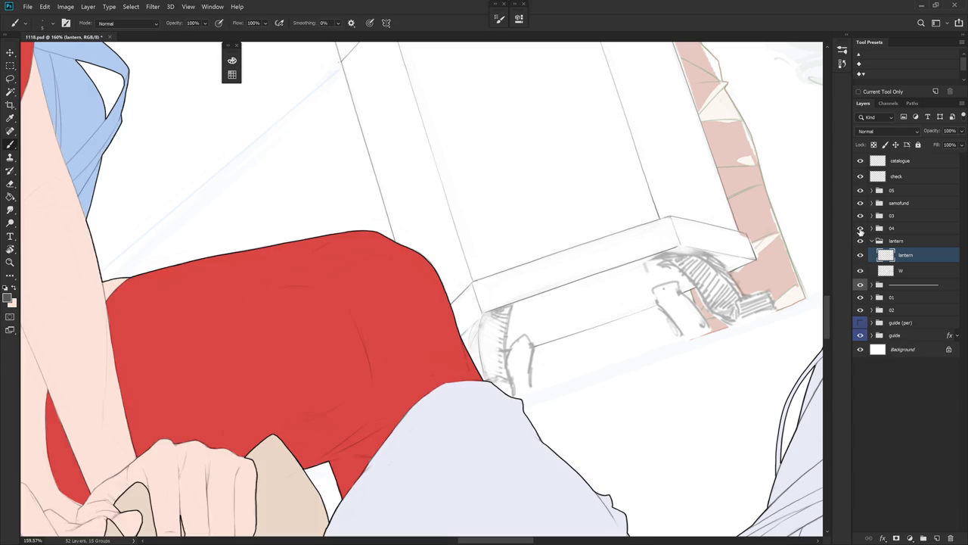
{"action": "left_click", "coordinate": [860, 227]}
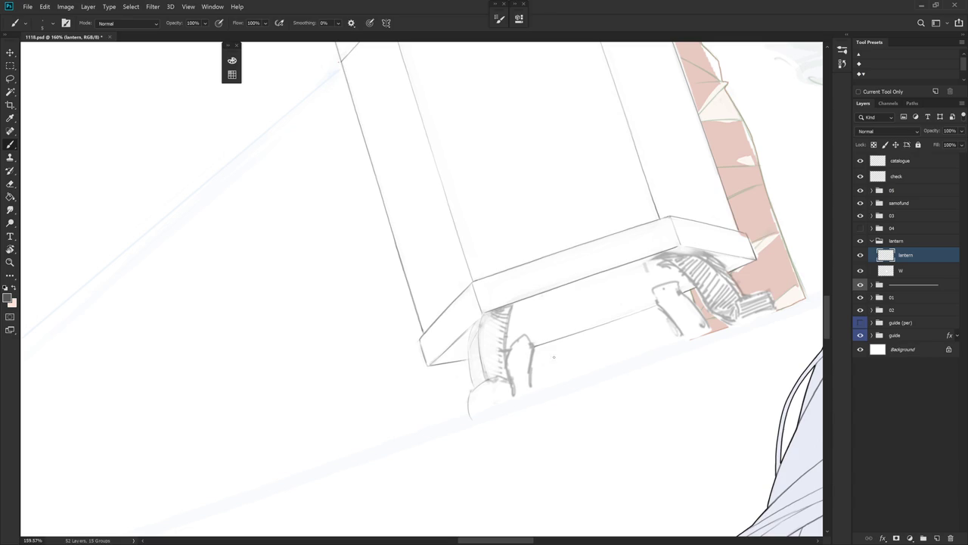
{"action": "key", "text": "e"}
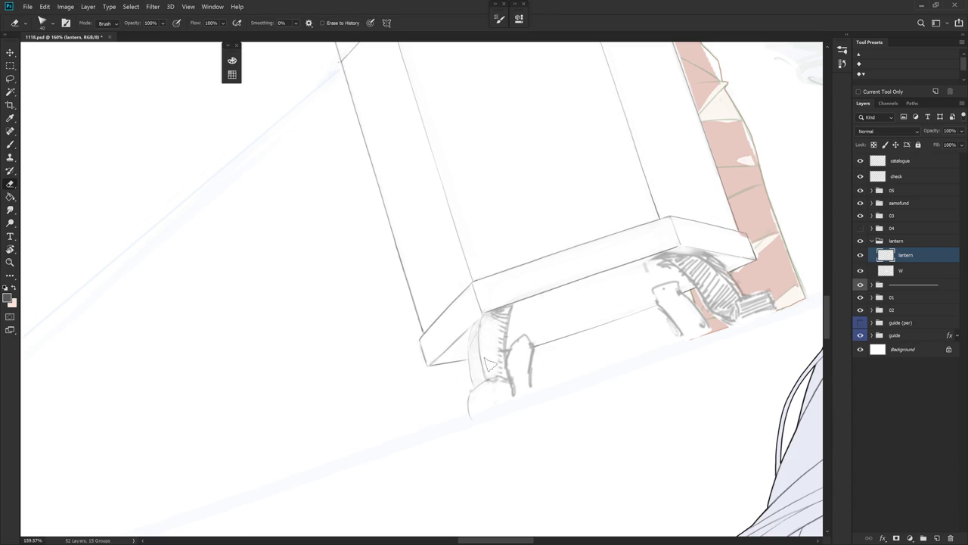
{"action": "left_click_drag", "start_coordinate": [476, 386], "coordinate": [469, 413]}
{"action": "key", "text": "b"}
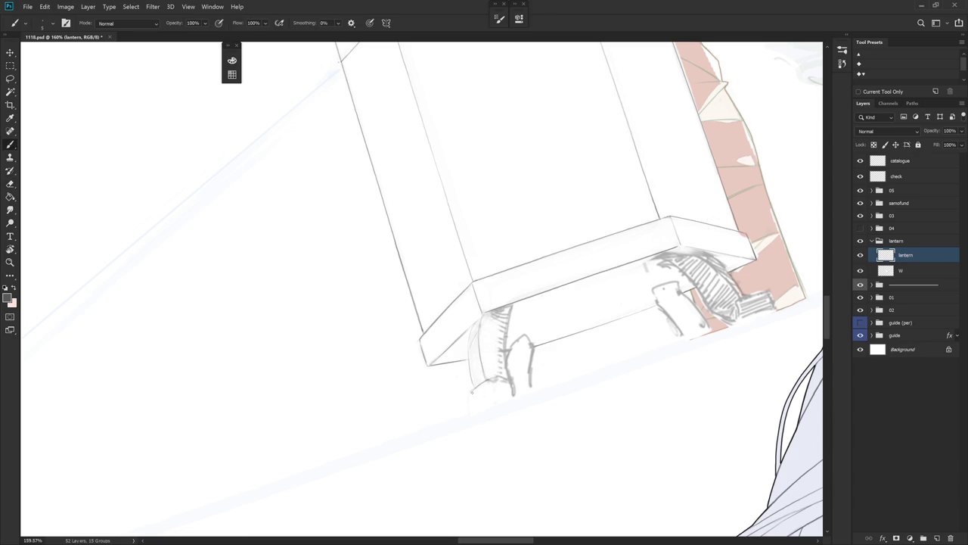
{"action": "left_click_drag", "start_coordinate": [469, 399], "coordinate": [467, 416]}
Compare against the character artwork and erase the faint lines at the leg bottom.
{"action": "key", "text": "e"}
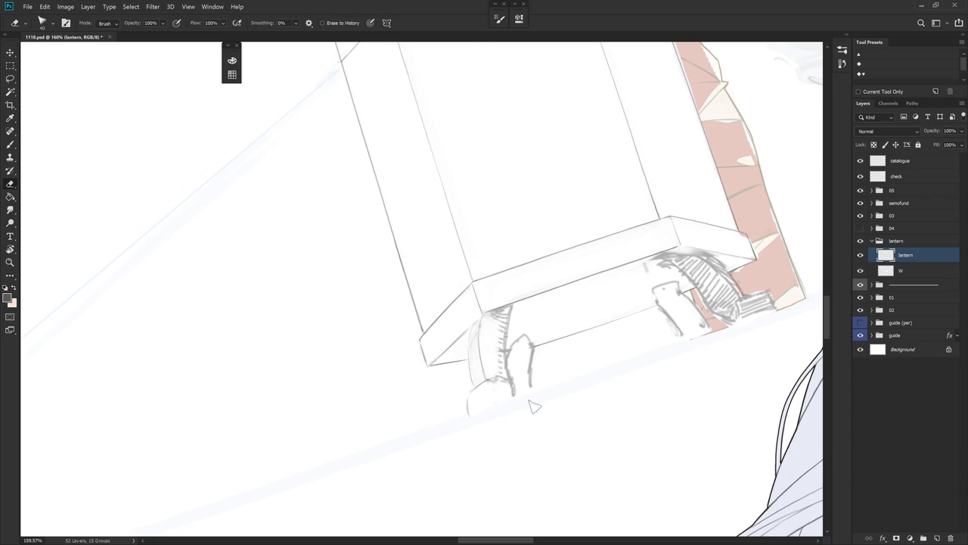
{"action": "left_click", "coordinate": [860, 228]}
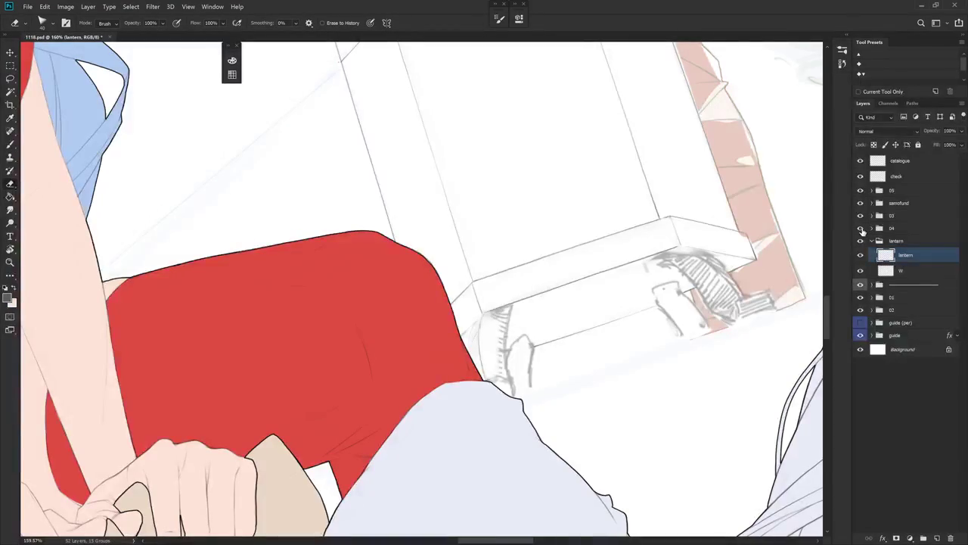
{"action": "left_click", "coordinate": [861, 227]}
{"action": "left_click_drag", "start_coordinate": [469, 400], "coordinate": [476, 404]}
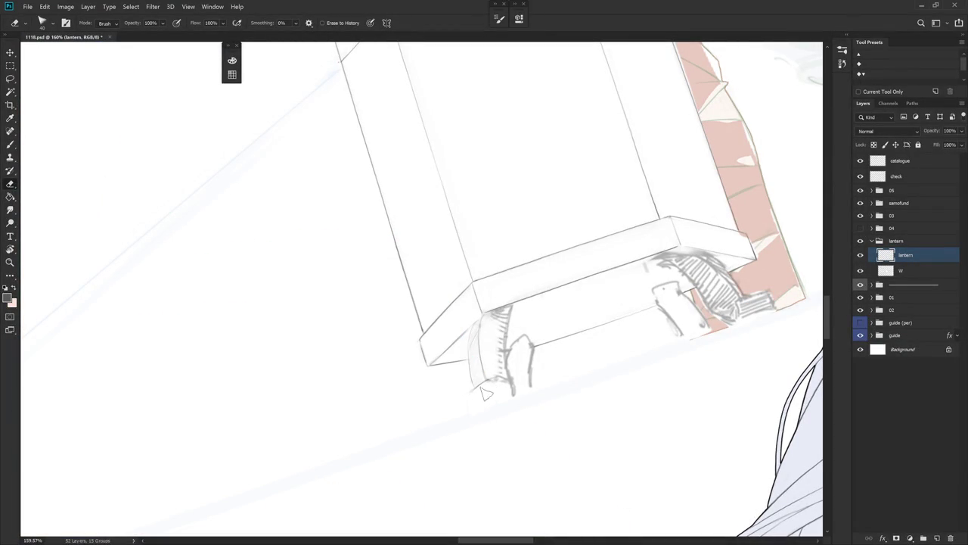
{"action": "key", "text": "r"}
{"action": "left_click_drag", "start_coordinate": [571, 406], "coordinate": [550, 282]}
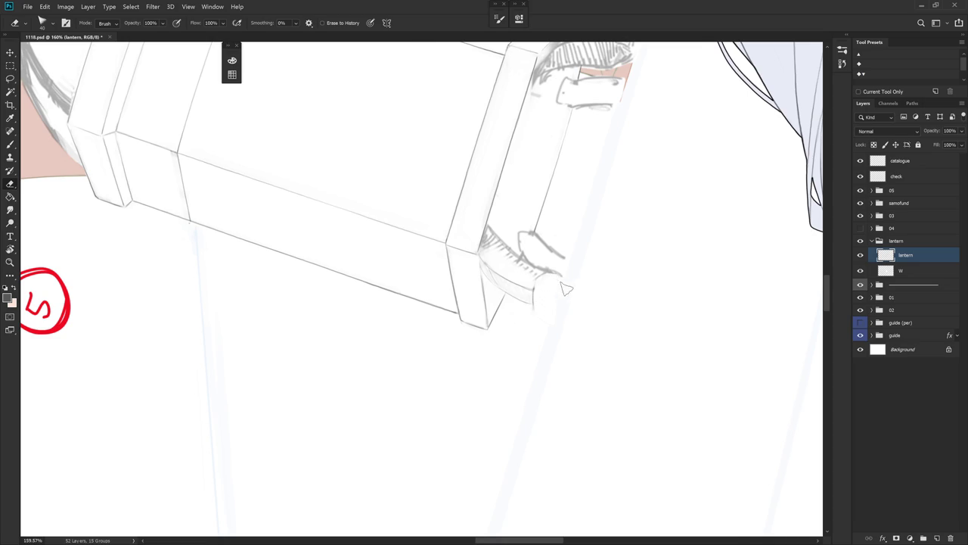
{"action": "key", "text": "Escape"}
{"action": "left_click_drag", "start_coordinate": [504, 403], "coordinate": [536, 385]}
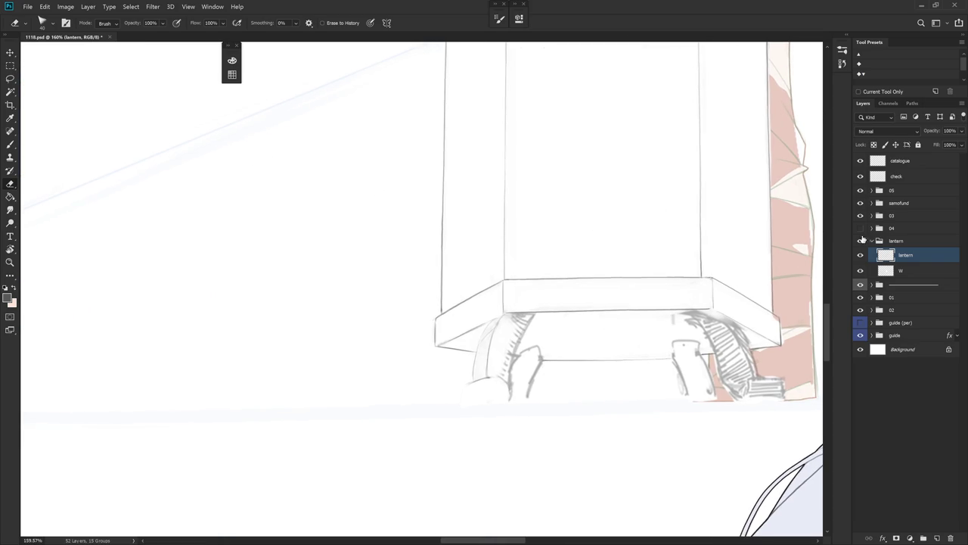
Draw strokes along the left leg's bottom to cap it, leaving group 04 hidden.
{"action": "left_click", "coordinate": [861, 229]}
{"action": "key", "text": "b"}
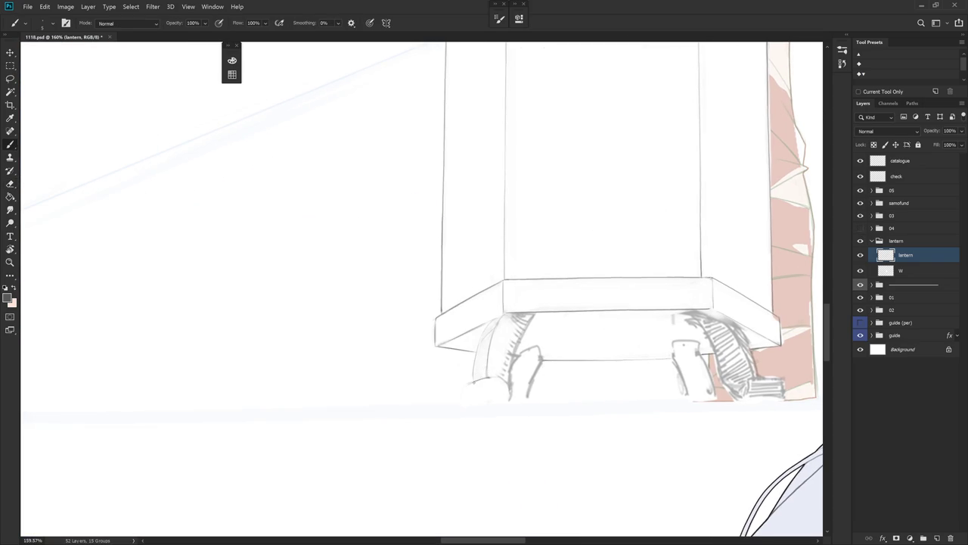
{"action": "mouse_move", "coordinate": [487, 379]}
{"action": "left_mouse_down"}
{"action": "mouse_move", "coordinate": [507, 384]}
{"action": "mouse_move", "coordinate": [507, 362]}
{"action": "mouse_move", "coordinate": [520, 352]}
{"action": "left_mouse_up"}
{"action": "key", "text": "r"}
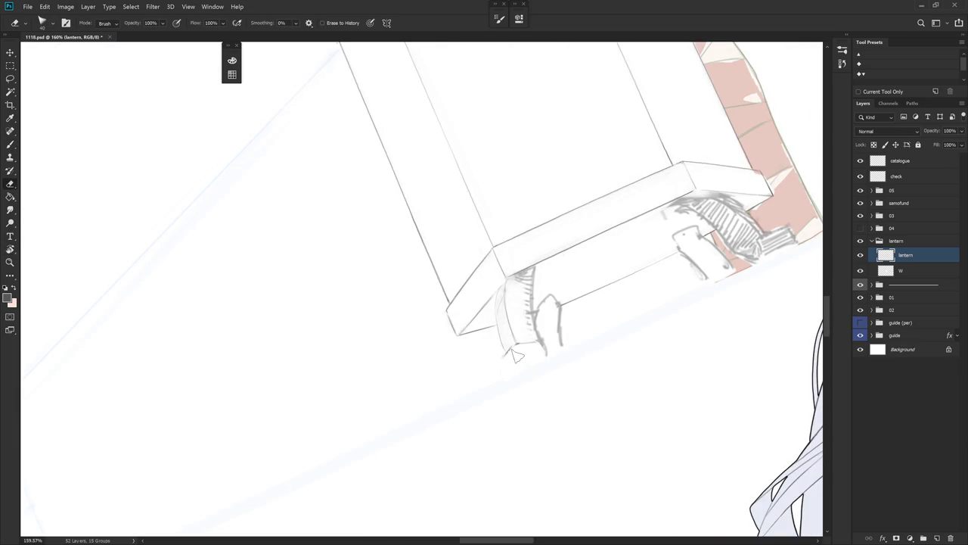
{"action": "key", "text": "b"}
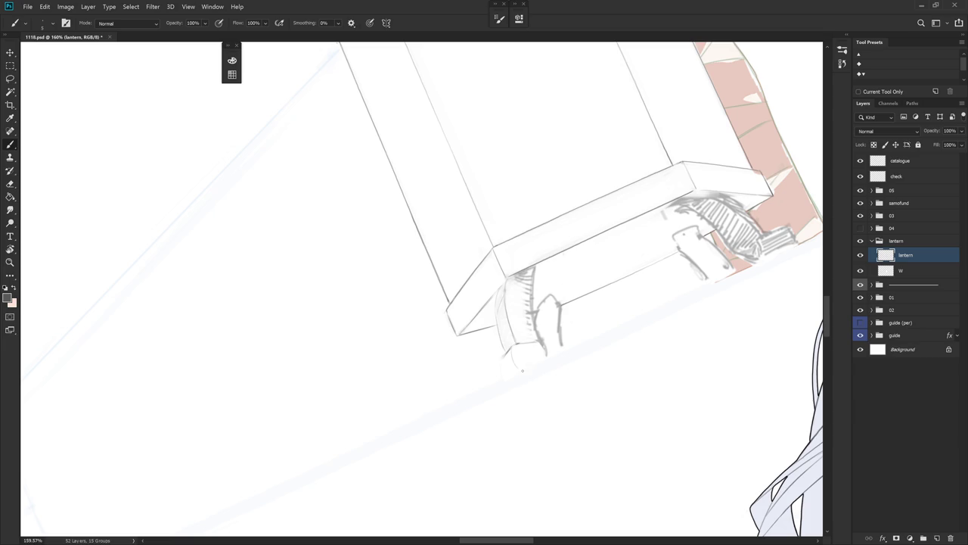
{"action": "left_click_drag", "start_coordinate": [508, 368], "coordinate": [546, 360]}
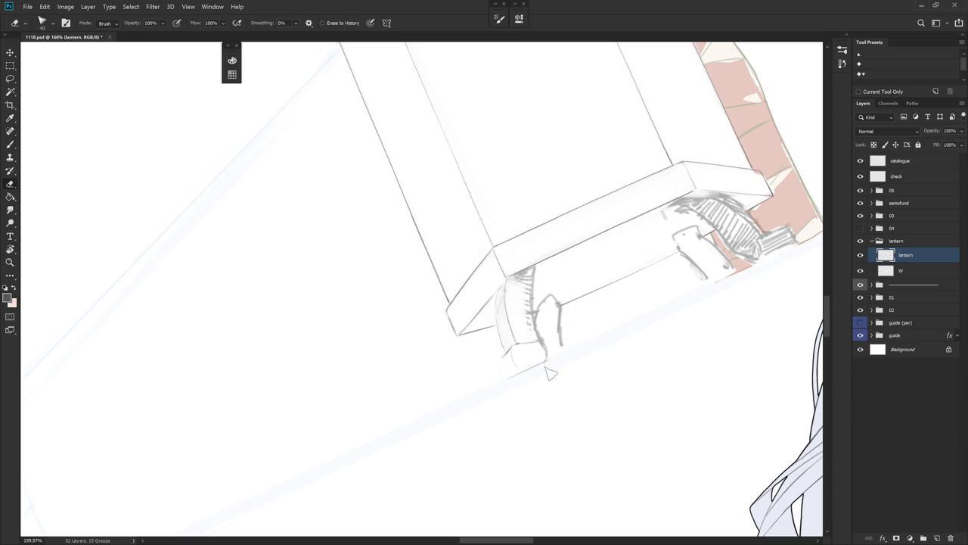
{"action": "key", "text": "e"}
{"action": "left_click_drag", "start_coordinate": [560, 367], "coordinate": [519, 369]}
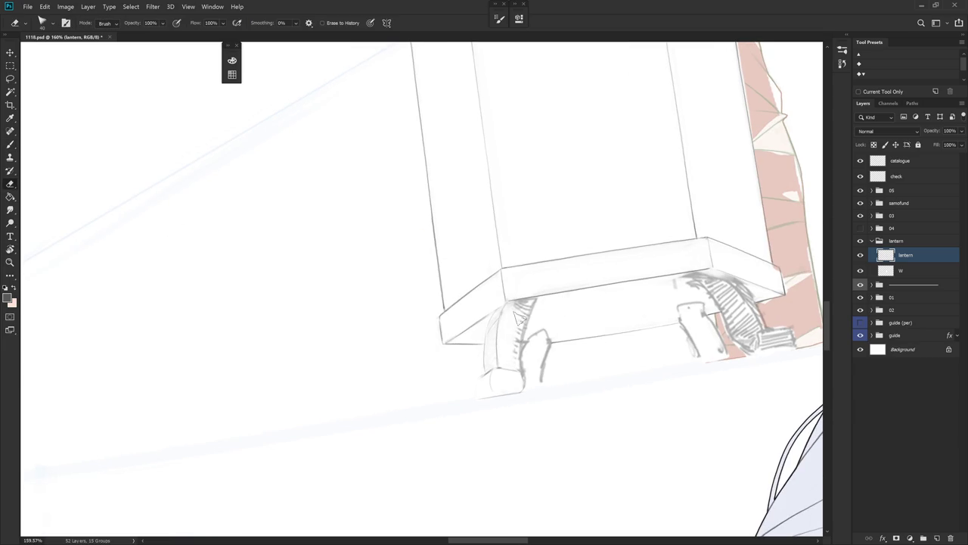
Lasso-select the left leg stroke and rotate the view to turn the lantern sideways.
{"action": "key", "text": "l"}
{"action": "left_click_drag", "start_coordinate": [532, 314], "coordinate": [542, 298]}
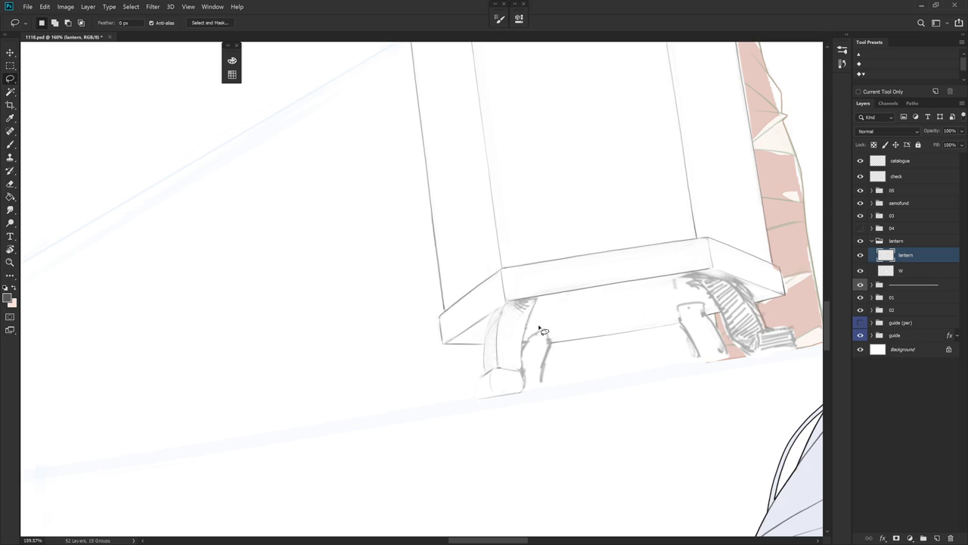
{"action": "key", "text": "r"}
{"action": "left_click_drag", "start_coordinate": [542, 298], "coordinate": [435, 186]}
{"action": "key", "text": "e"}
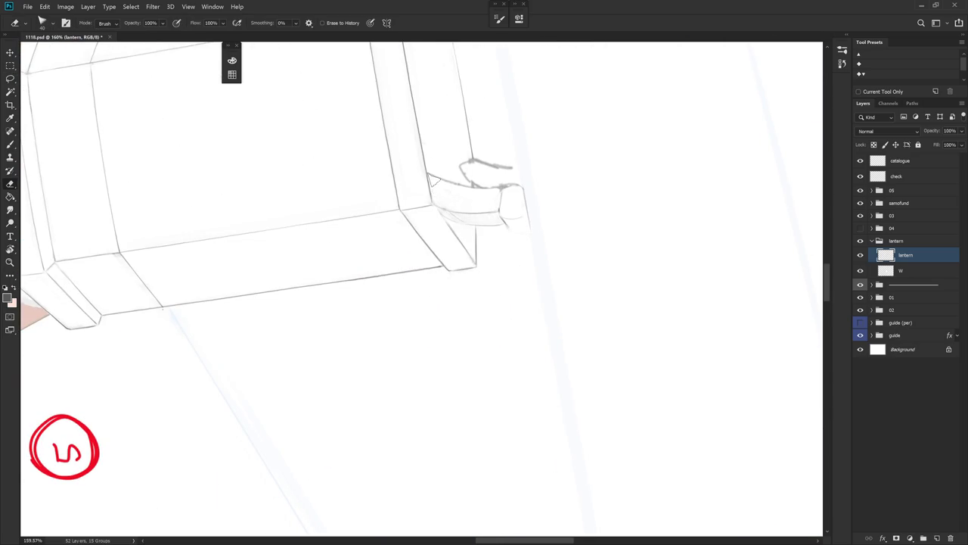
{"action": "key", "text": "r"}
{"action": "left_click_drag", "start_coordinate": [517, 147], "coordinate": [546, 348]}
{"action": "left_click_drag", "start_coordinate": [593, 323], "coordinate": [560, 348]}
Erase the old hatching and small marks at the left leg's bottom.
{"action": "key", "text": "b"}
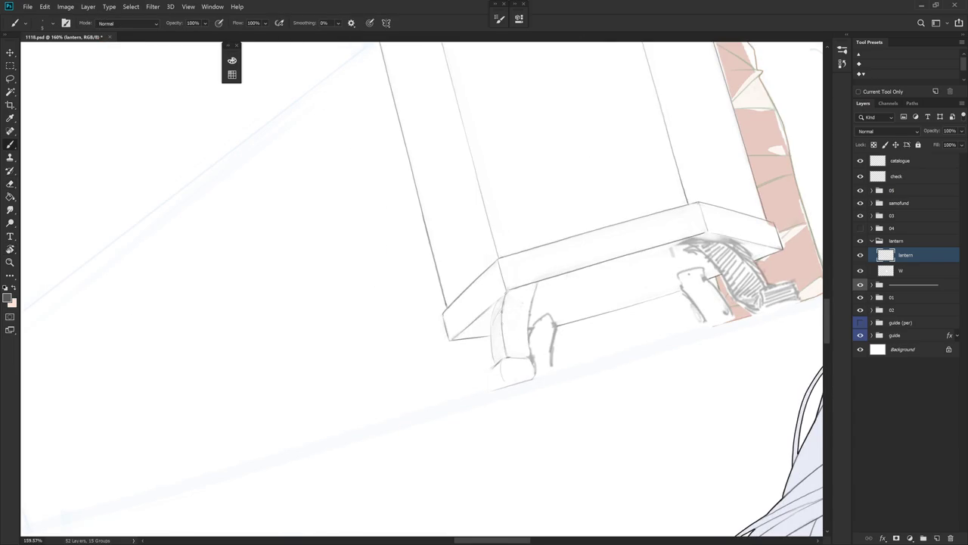
{"action": "key", "text": "e"}
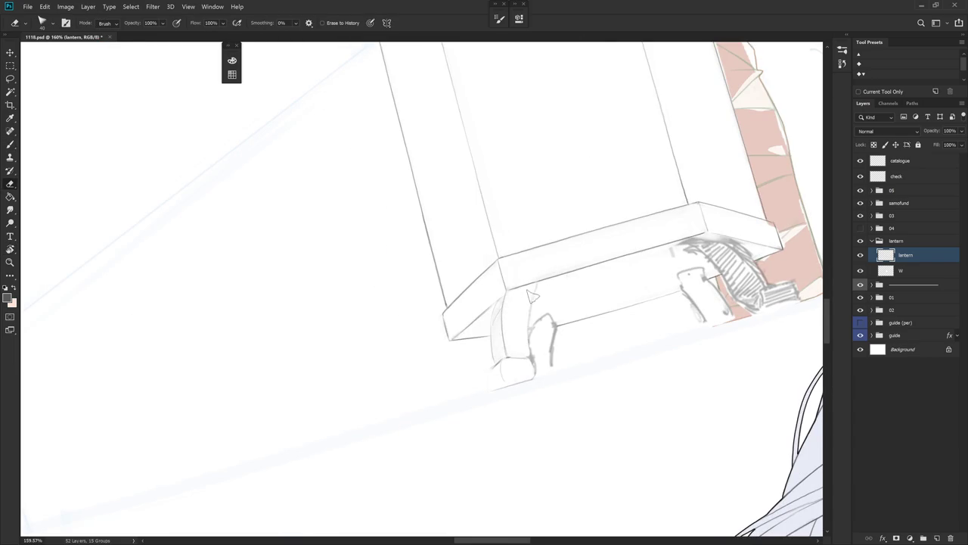
{"action": "key", "text": "r"}
{"action": "mouse_move", "coordinate": [530, 302]}
{"action": "left_mouse_down"}
{"action": "mouse_move", "coordinate": [533, 282]}
{"action": "mouse_move", "coordinate": [542, 360]}
{"action": "left_mouse_up"}
{"action": "key", "text": "b"}
{"action": "key", "text": "e"}
{"action": "key", "text": "b"}
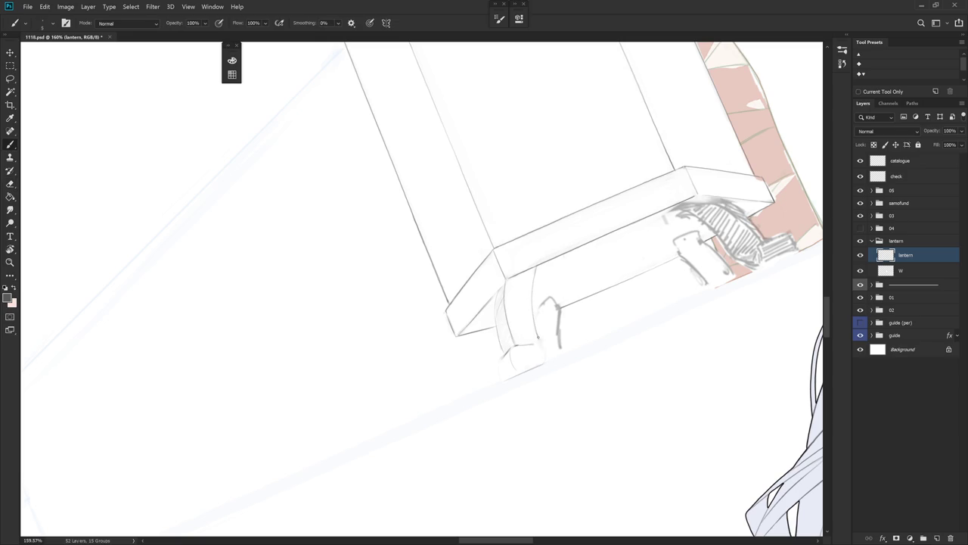
{"action": "key", "text": "r"}
{"action": "key", "text": "Escape"}
{"action": "key", "text": "b"}
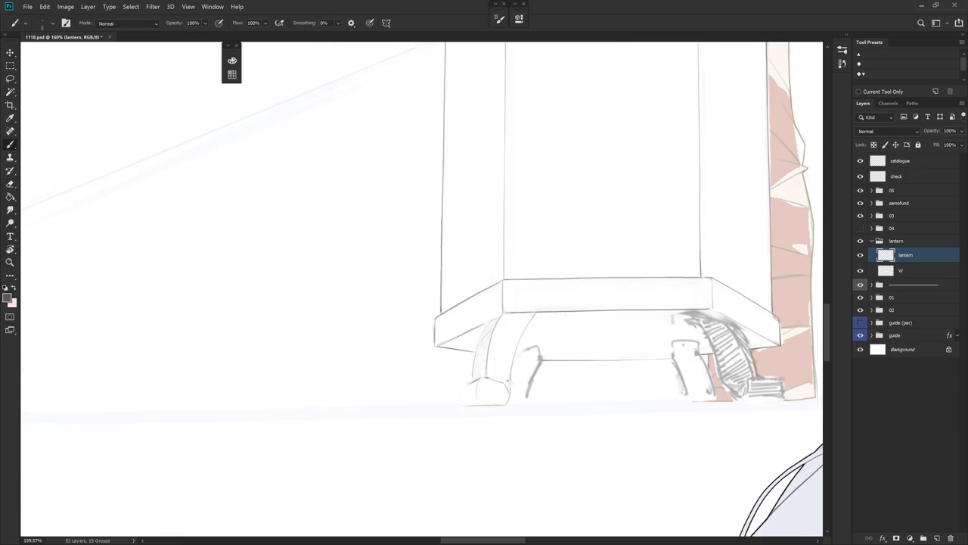
Redraw the left leg's rounded foot pad beneath the beveled base rim.
{"action": "key", "text": "r"}
{"action": "left_click_drag", "start_coordinate": [507, 381], "coordinate": [496, 371]}
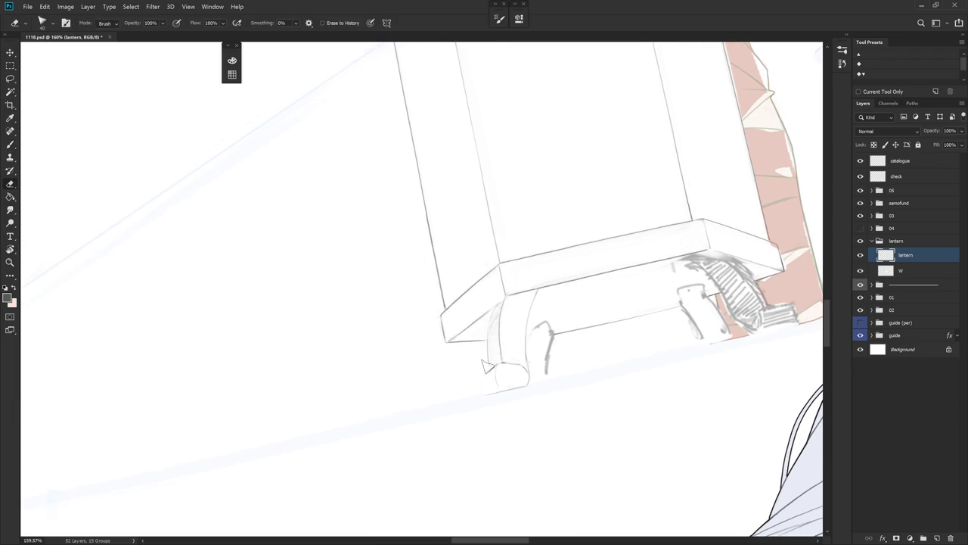
{"action": "key", "text": "b"}
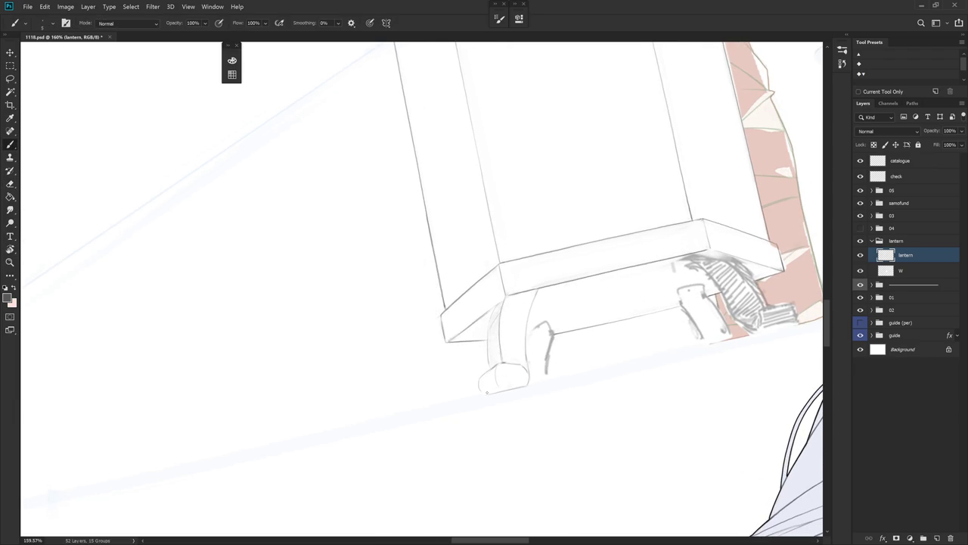
{"action": "key", "text": "r"}
{"action": "left_click_drag", "start_coordinate": [556, 402], "coordinate": [541, 163]}
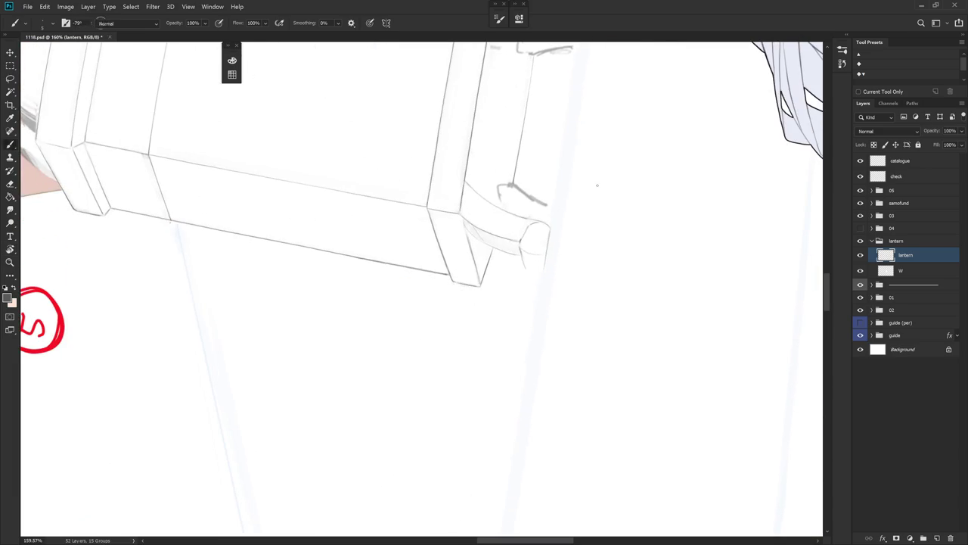
{"action": "key", "text": "e"}
{"action": "key", "text": "b"}
{"action": "left_click_drag", "start_coordinate": [622, 219], "coordinate": [525, 310]}
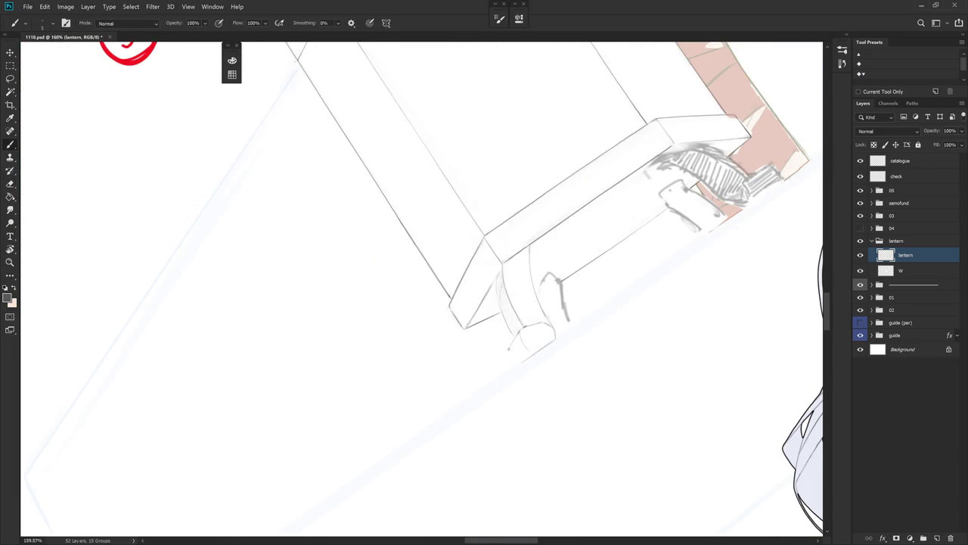
{"action": "mouse_move", "coordinate": [534, 329]}
{"action": "left_mouse_down"}
{"action": "mouse_move", "coordinate": [515, 345]}
{"action": "mouse_move", "coordinate": [522, 360]}
{"action": "left_mouse_up"}
{"action": "key", "text": "Escape"}
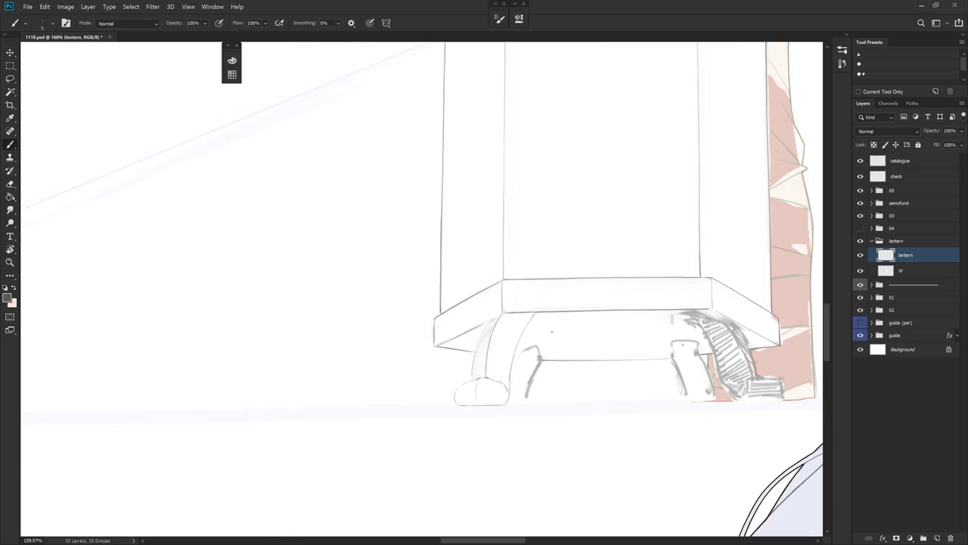
{"action": "key", "text": "e"}
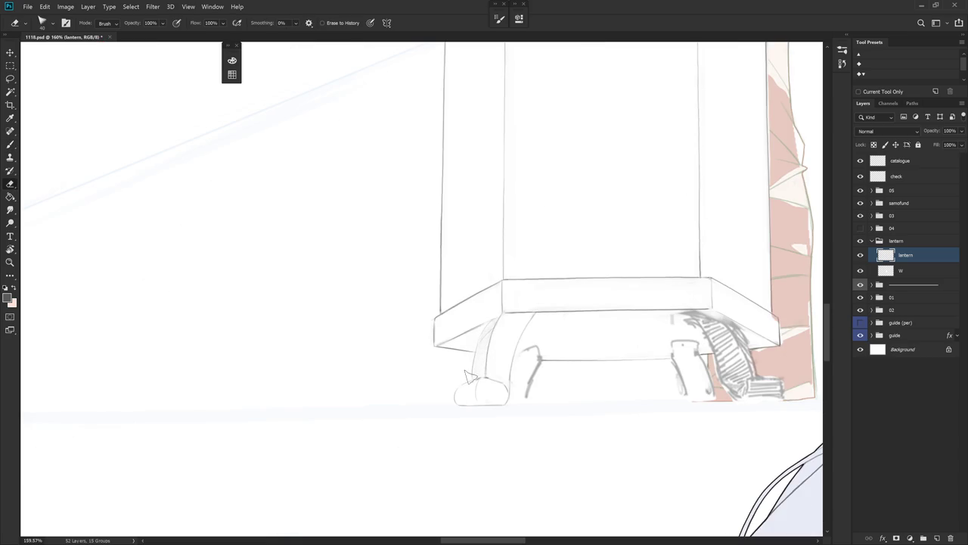